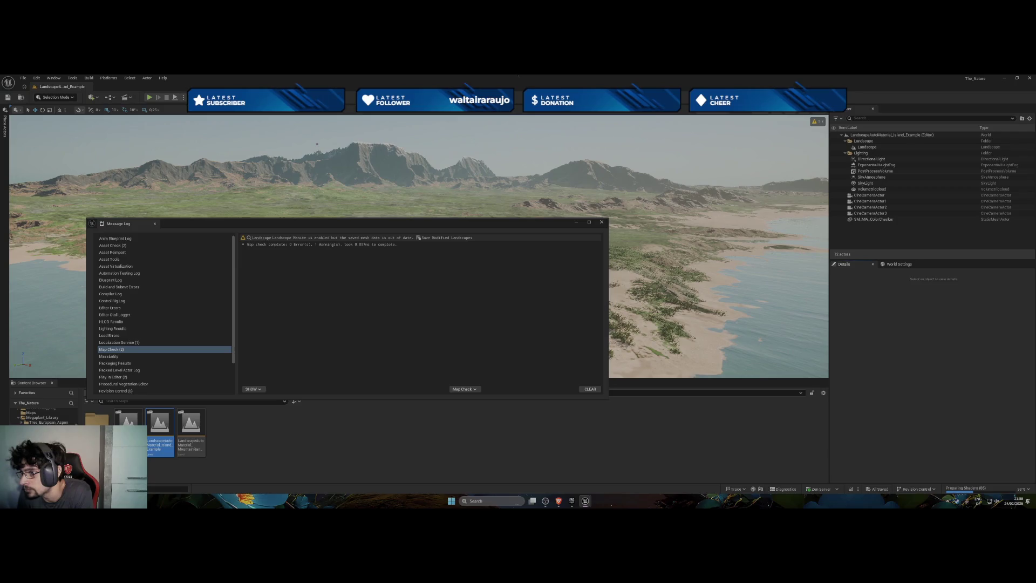
Save the LandscapeAutoMaterial_Island_Example level, then bring OBS Studio to the front
{"action": "key", "text": "ctrl+shift+s"}
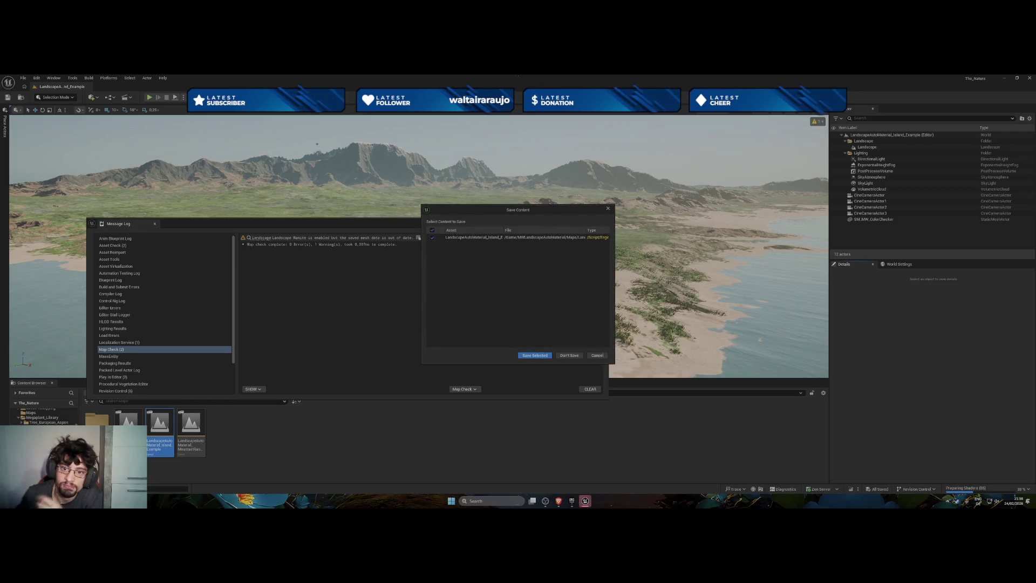
{"action": "left_click", "coordinate": [520, 356]}
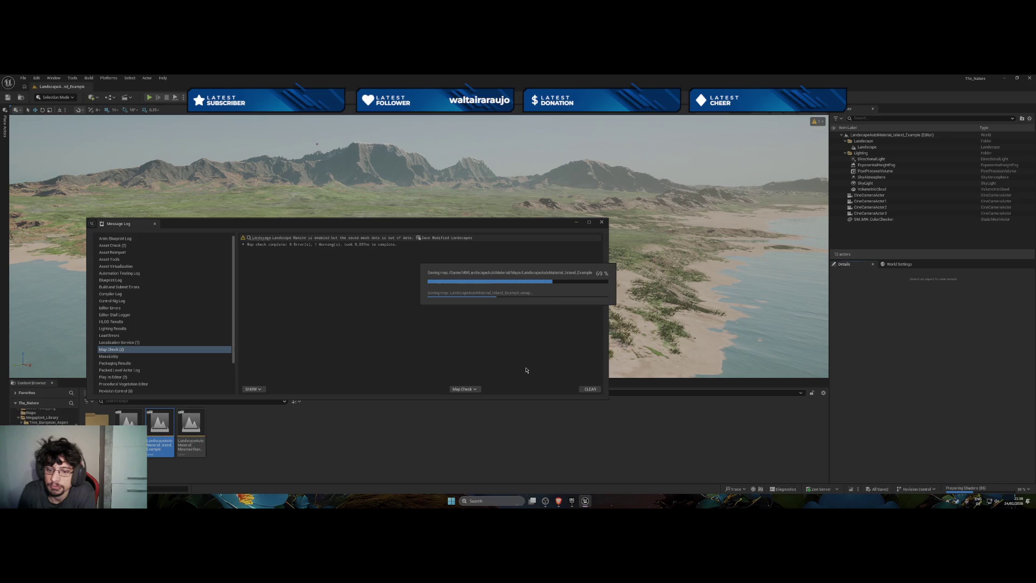
{"action": "left_click", "coordinate": [545, 501]}
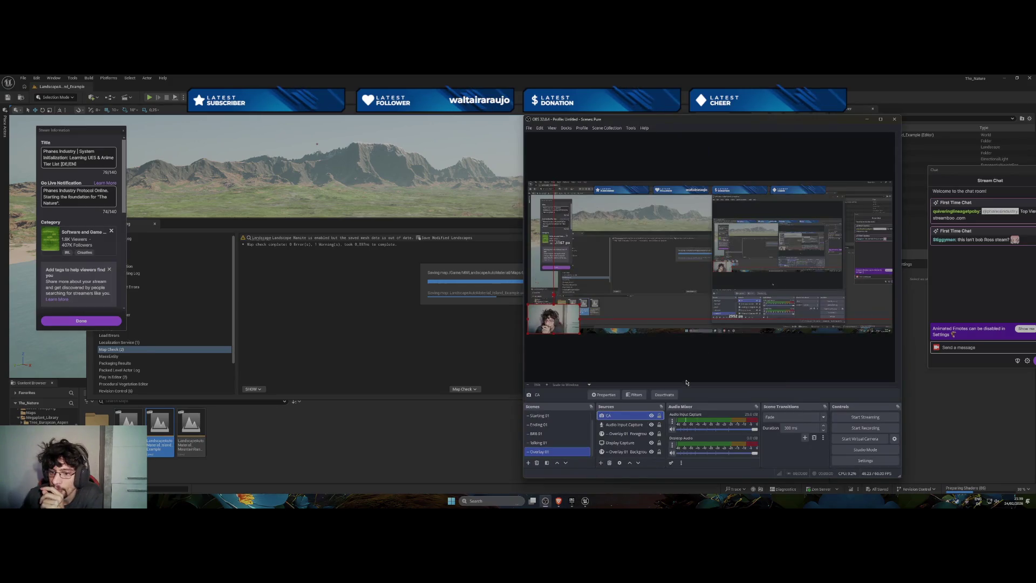
{"action": "left_click", "coordinate": [552, 435]}
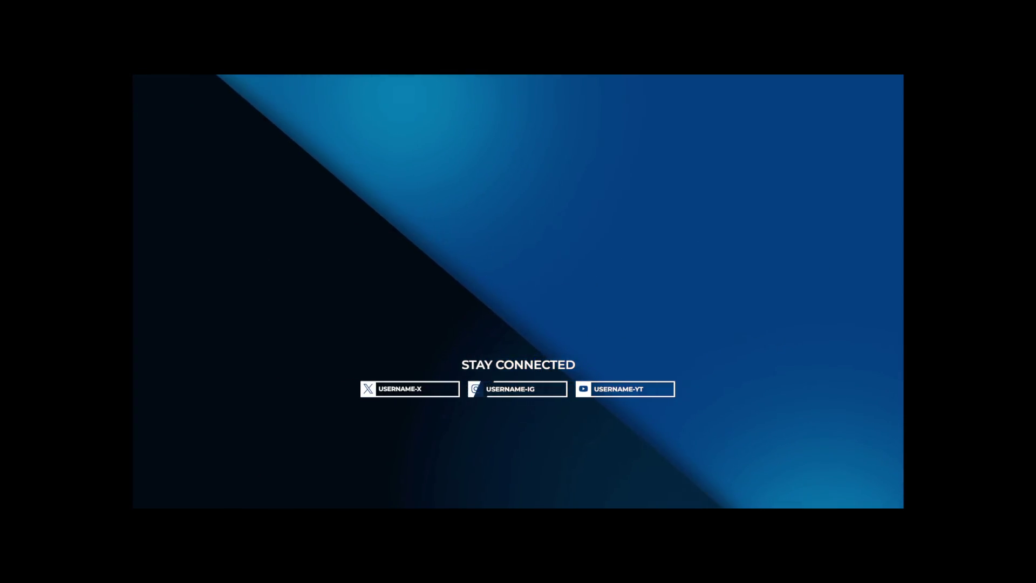
{"action": "left_click", "coordinate": [531, 452]}
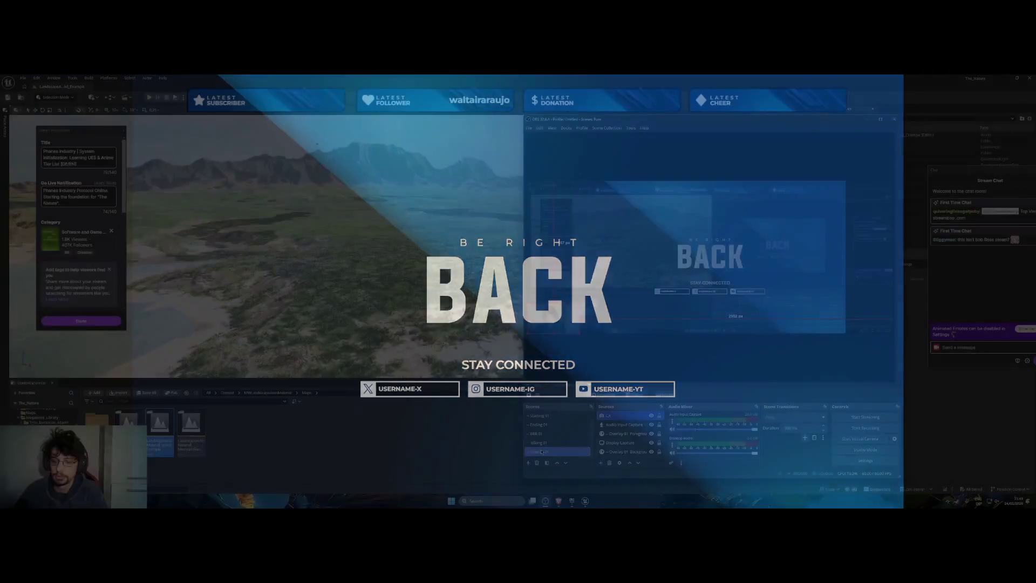
Return to the level and fly forward and up over the island to view the coast
{"action": "left_click", "coordinate": [473, 454]}
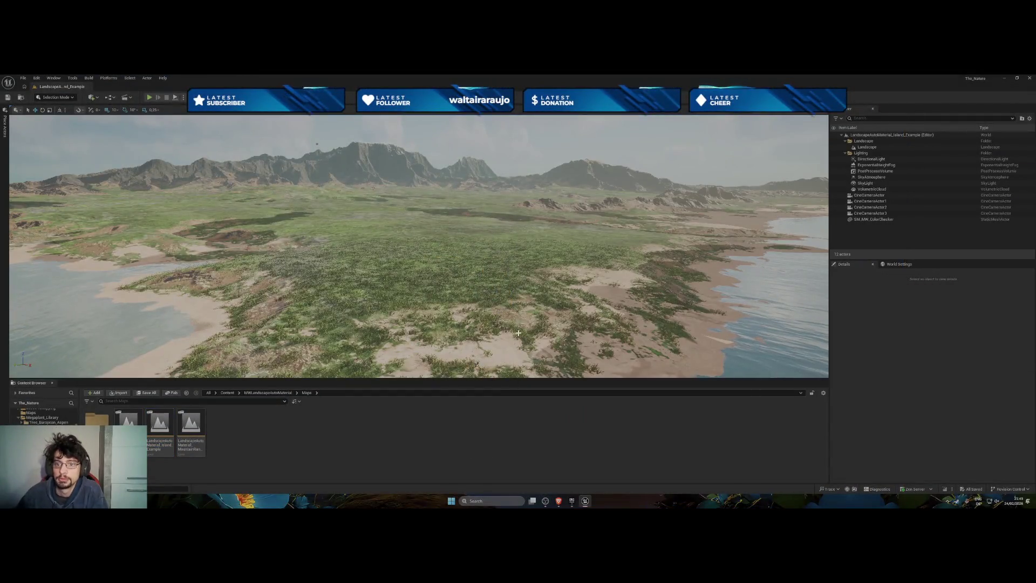
{"action": "key", "text": "w"}
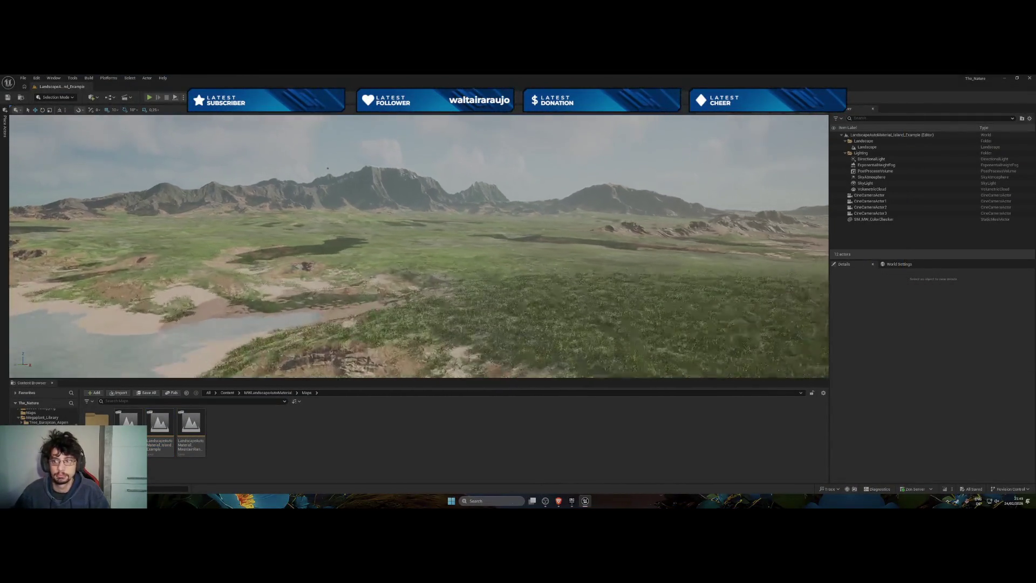
{"action": "key", "text": "e"}
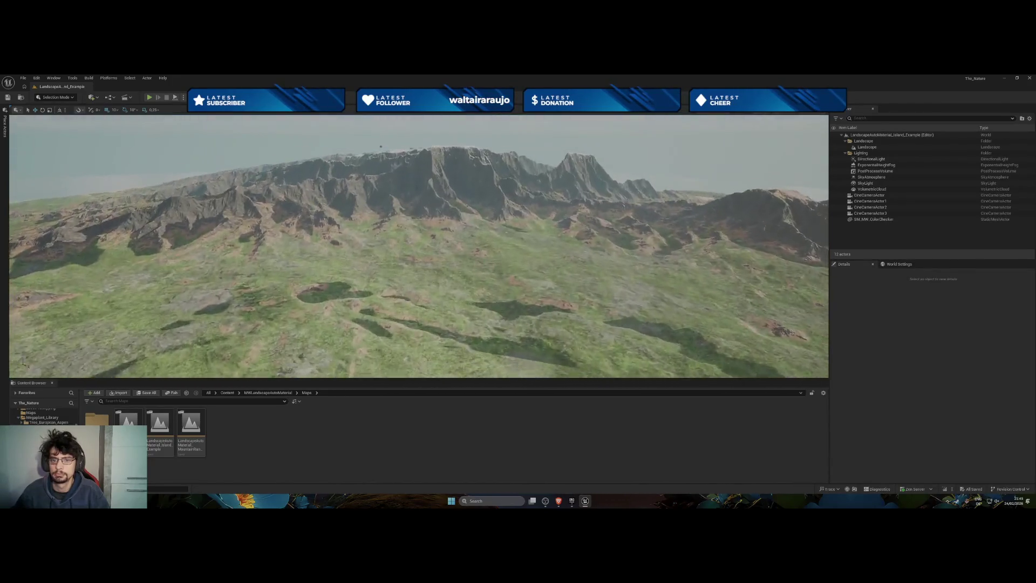
{"action": "mouse_move", "coordinate": [419, 246]}
{"action": "left_mouse_down"}
{"action": "mouse_move", "coordinate": [227, 246]}
{"action": "mouse_move", "coordinate": [227, 335]}
{"action": "mouse_move", "coordinate": [280, 335]}
{"action": "left_mouse_up"}
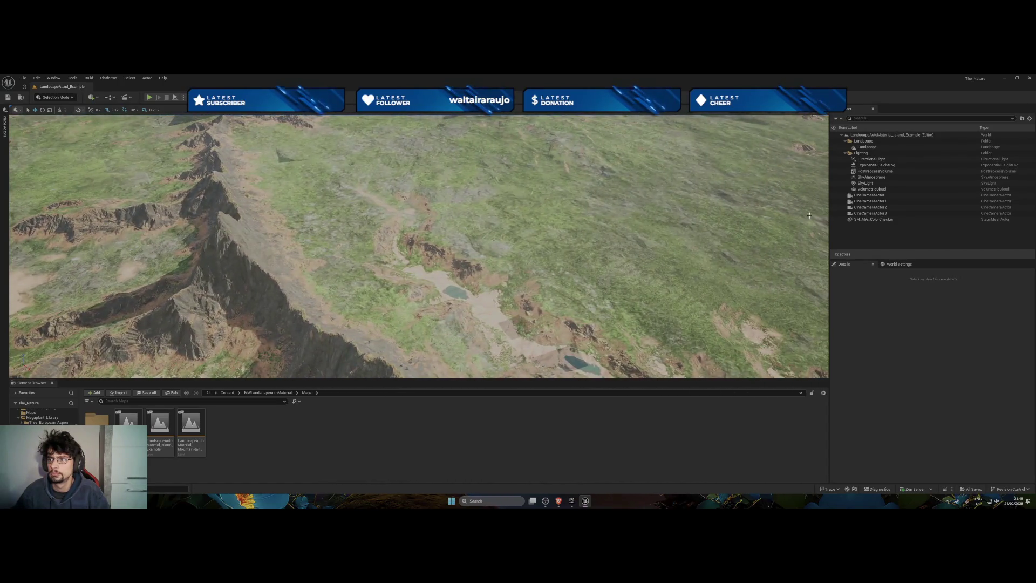
Select the Landscape actor in the Outliner and frame the whole island
{"action": "left_click", "coordinate": [866, 142]}
{"action": "left_click", "coordinate": [867, 147]}
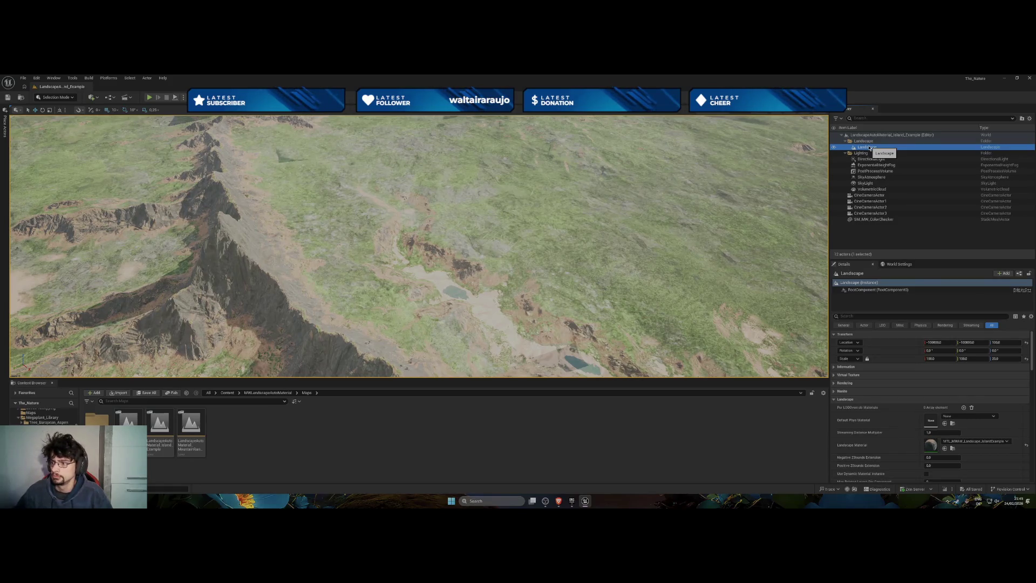
{"action": "double_click", "coordinate": [869, 148]}
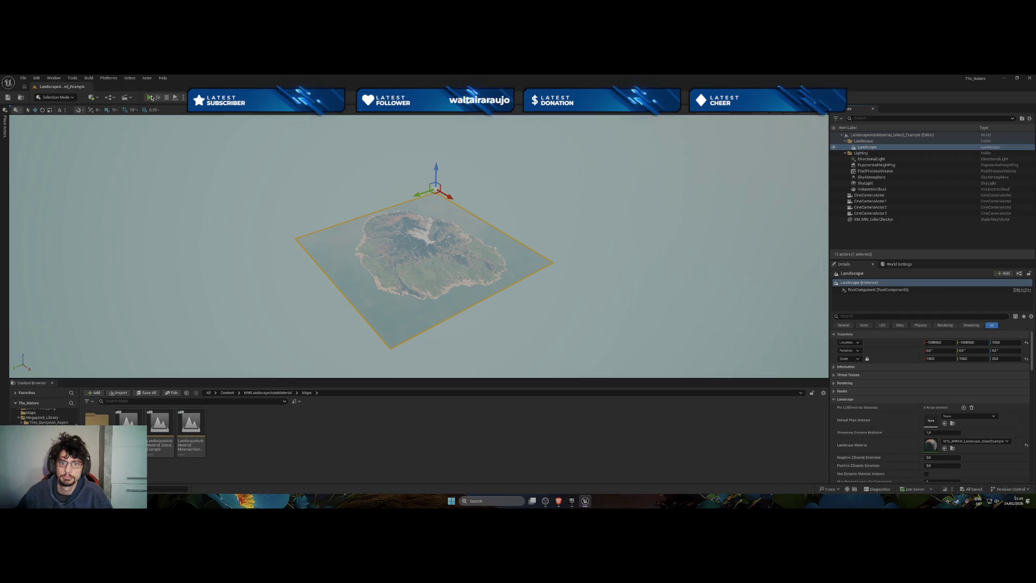
Briefly play-test the level, stop it, and zoom slightly closer to the island
{"action": "left_click", "coordinate": [151, 97]}
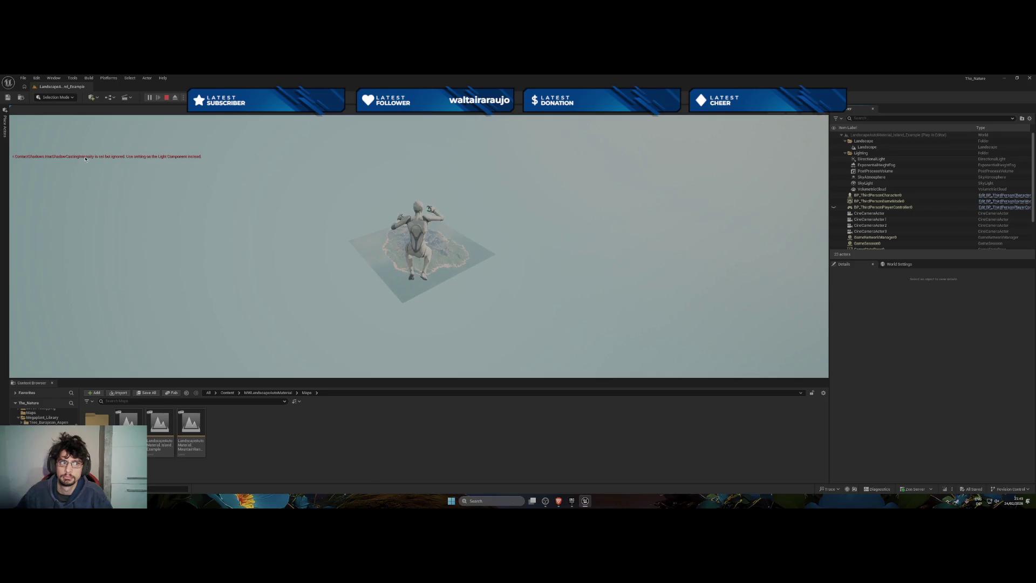
{"action": "left_click", "coordinate": [167, 99]}
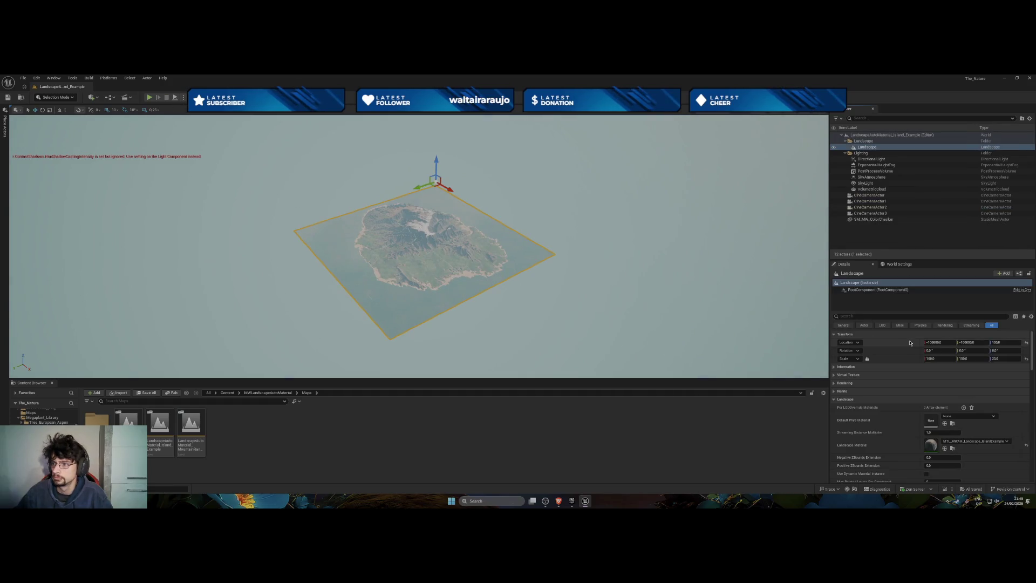
{"action": "scroll", "coordinate": [467, 297], "scroll_direction": "up", "scroll_amount": 1}
{"action": "scroll", "coordinate": [517, 306], "scroll_direction": "up", "scroll_amount": 1}
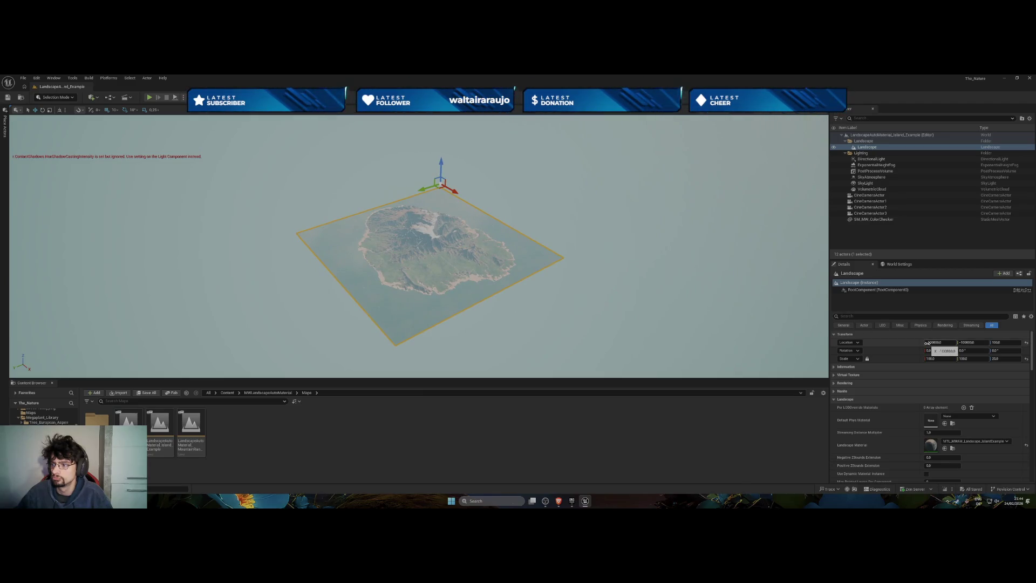
{"action": "mouse_move", "coordinate": [764, 350]}
{"action": "left_mouse_down"}
{"action": "mouse_move", "coordinate": [765, 324]}
{"action": "mouse_move", "coordinate": [766, 348]}
{"action": "left_mouse_up"}
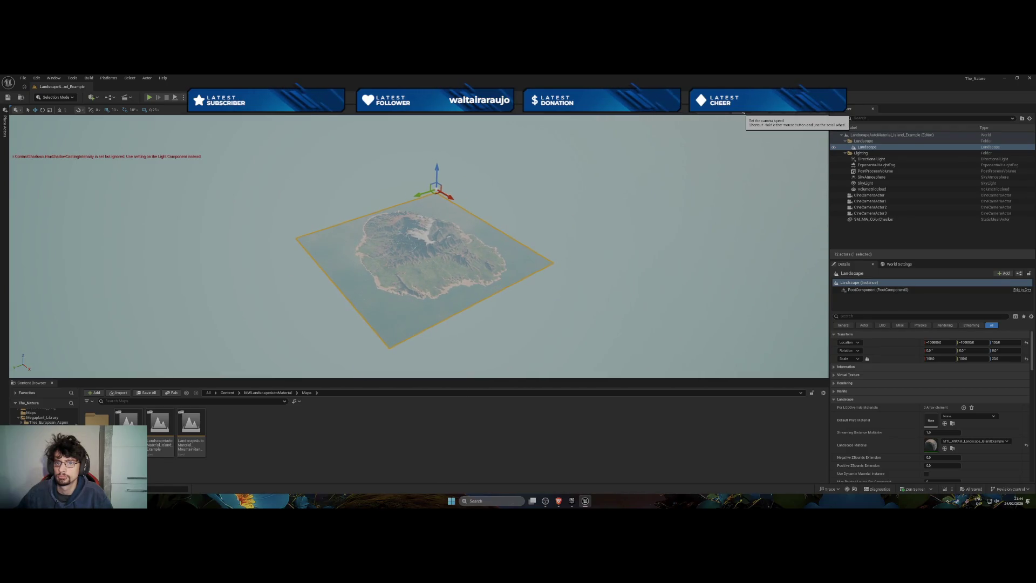
Fly in from the overview, focusing on the landscape to inspect grassy terrain and mountain ridges
{"action": "left_click", "coordinate": [738, 112]}
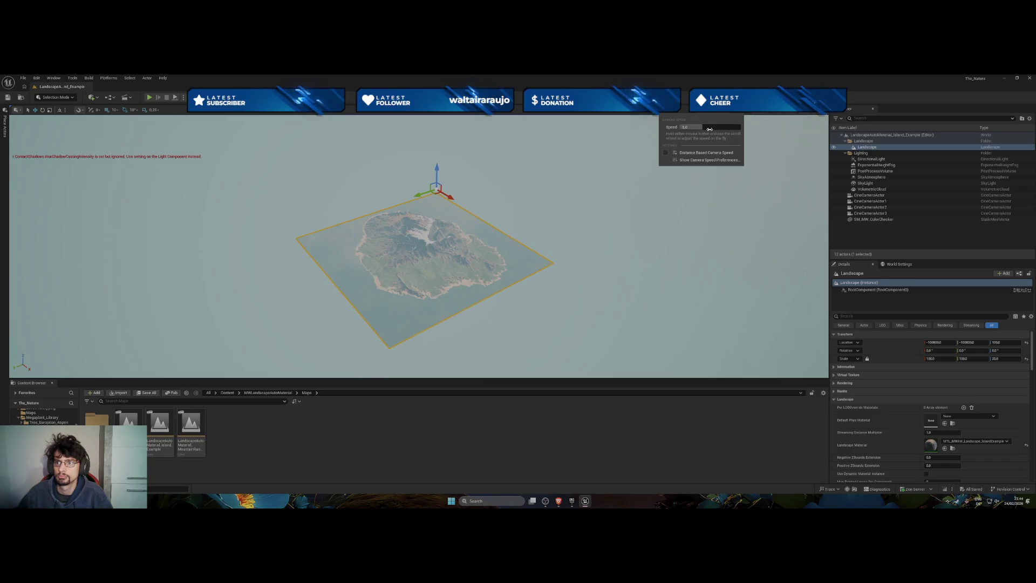
{"action": "left_click_drag", "start_coordinate": [524, 249], "coordinate": [515, 254]}
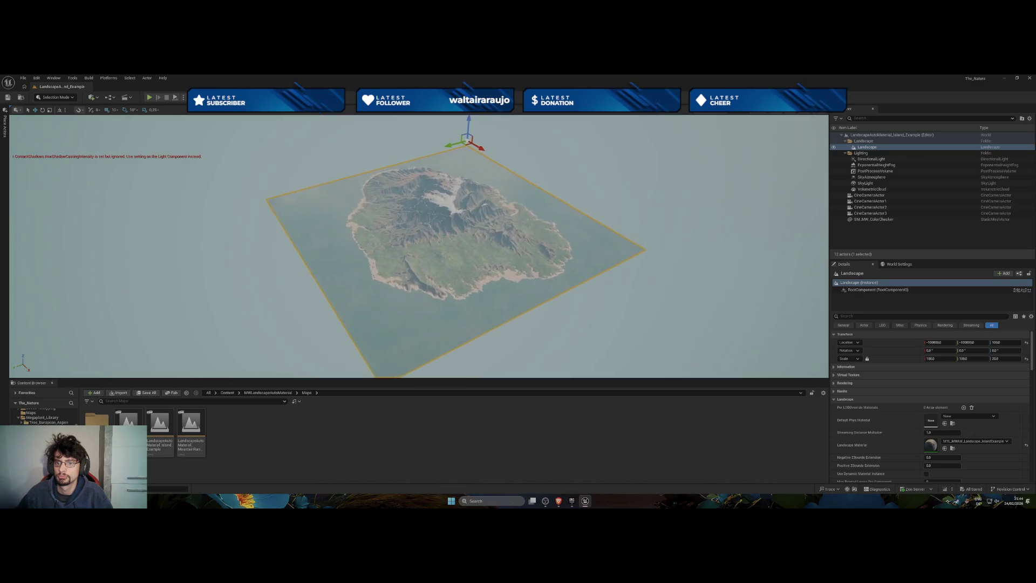
{"action": "scroll", "coordinate": [418, 246], "scroll_direction": "up", "scroll_amount": 6}
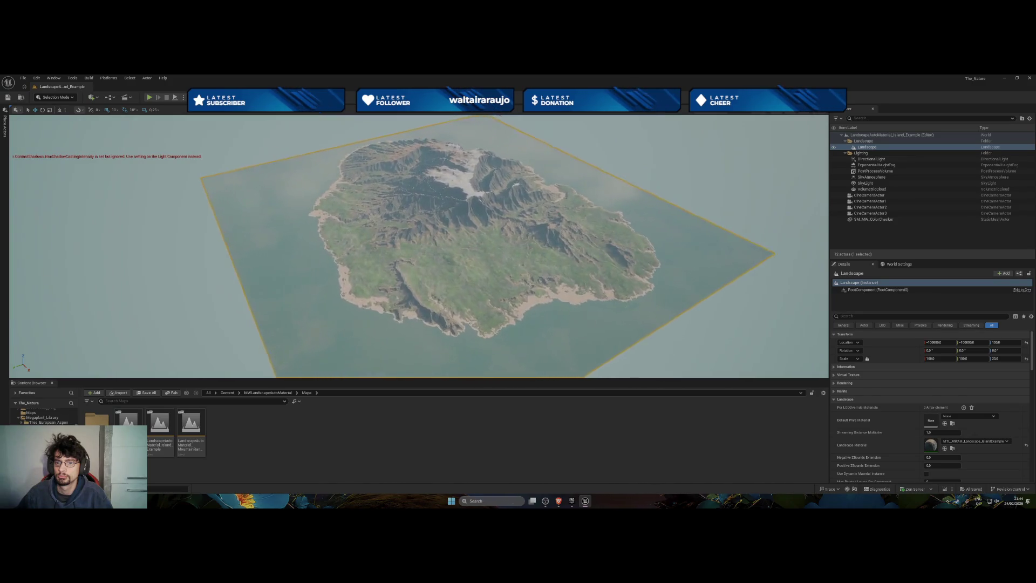
{"action": "scroll", "coordinate": [418, 246], "scroll_direction": "up", "scroll_amount": 10}
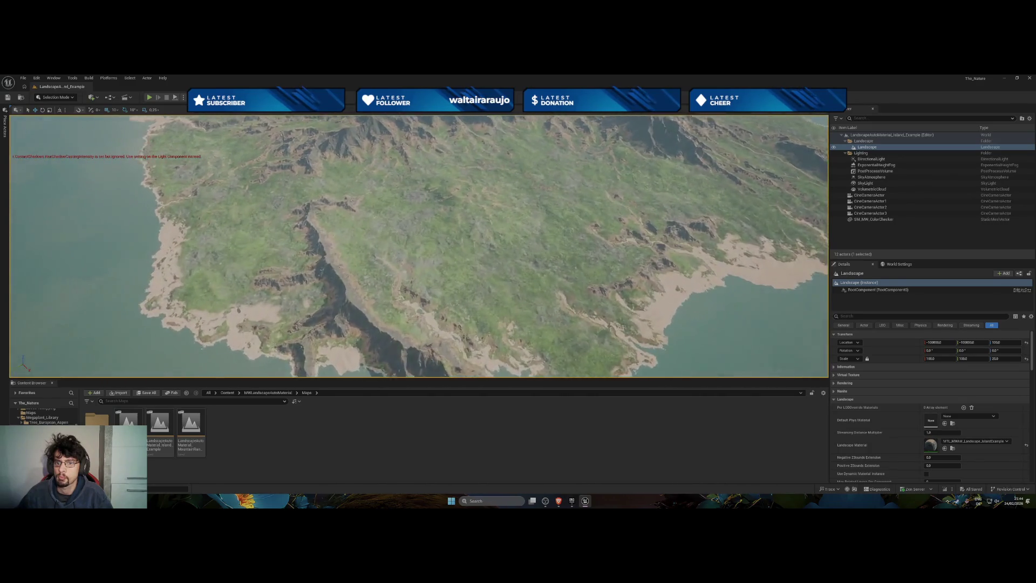
{"action": "scroll", "coordinate": [419, 246], "scroll_direction": "up", "scroll_amount": 5}
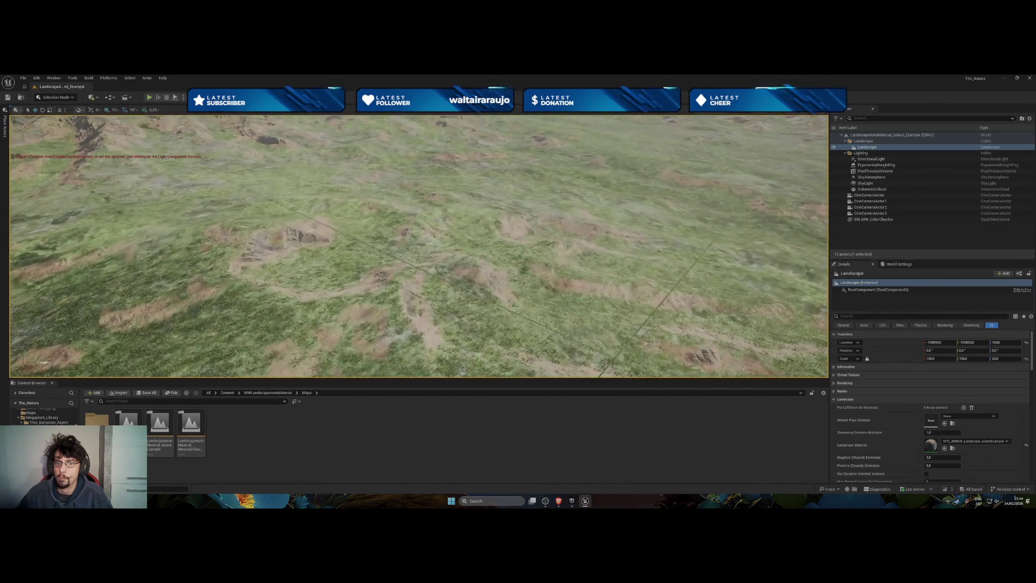
{"action": "key", "text": "f"}
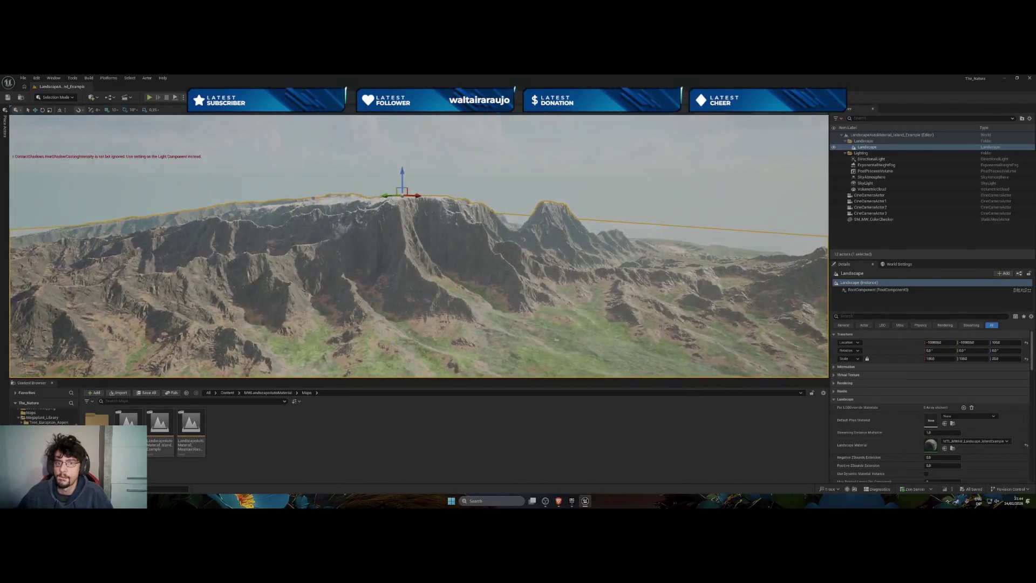
{"action": "scroll", "coordinate": [418, 246], "scroll_direction": "up", "scroll_amount": 10}
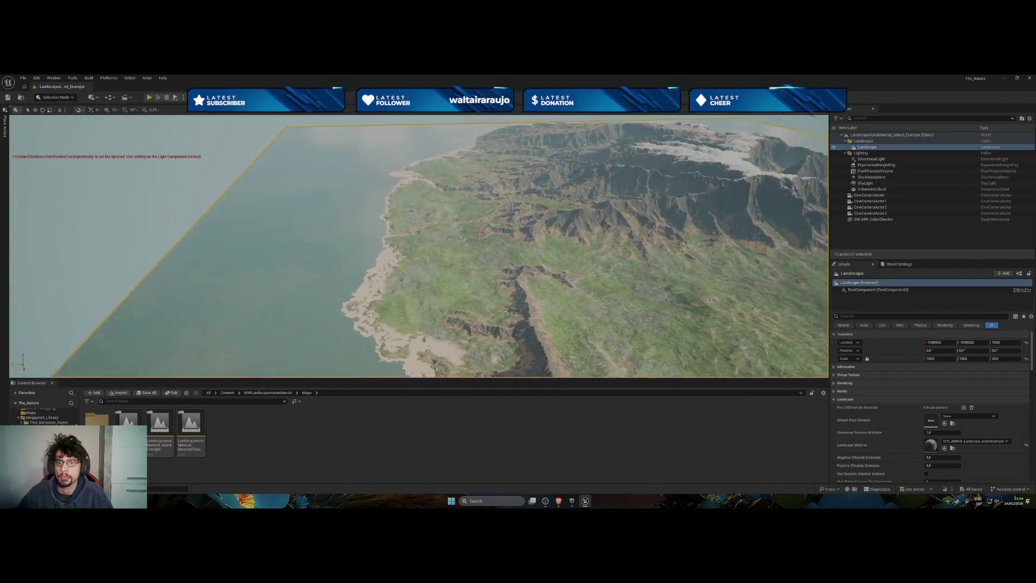
{"action": "key", "text": "f"}
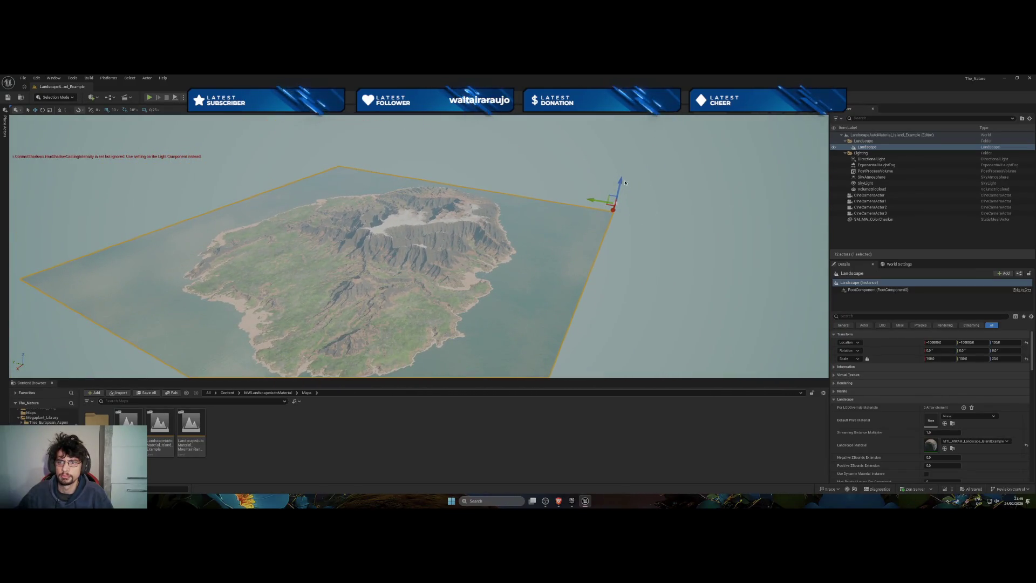
Drag the landscape up and down along Z, ending raised with sand surrounding the island
{"action": "left_click_drag", "start_coordinate": [620, 182], "coordinate": [623, 182]}
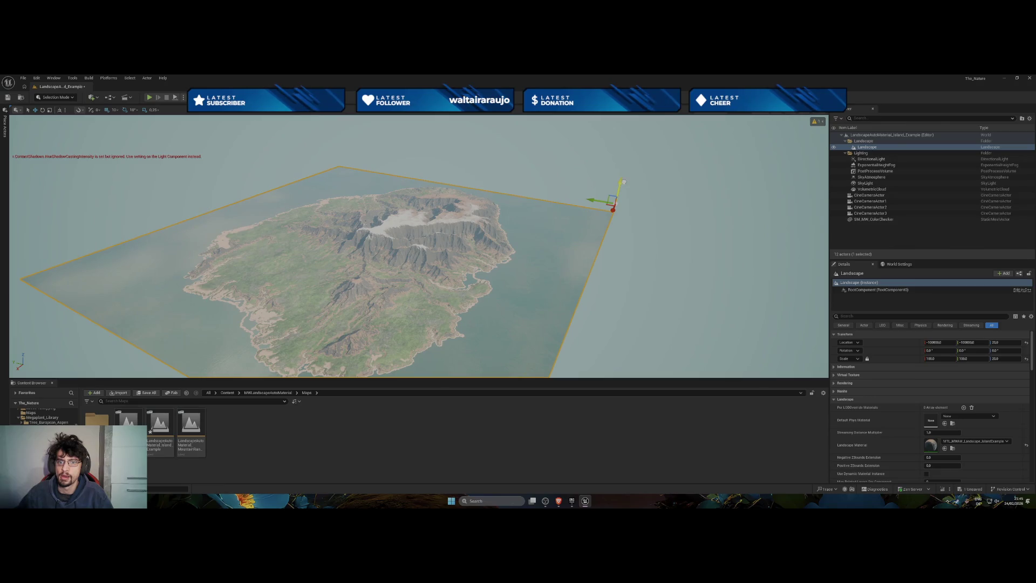
{"action": "left_click_drag", "start_coordinate": [623, 181], "coordinate": [623, 179]}
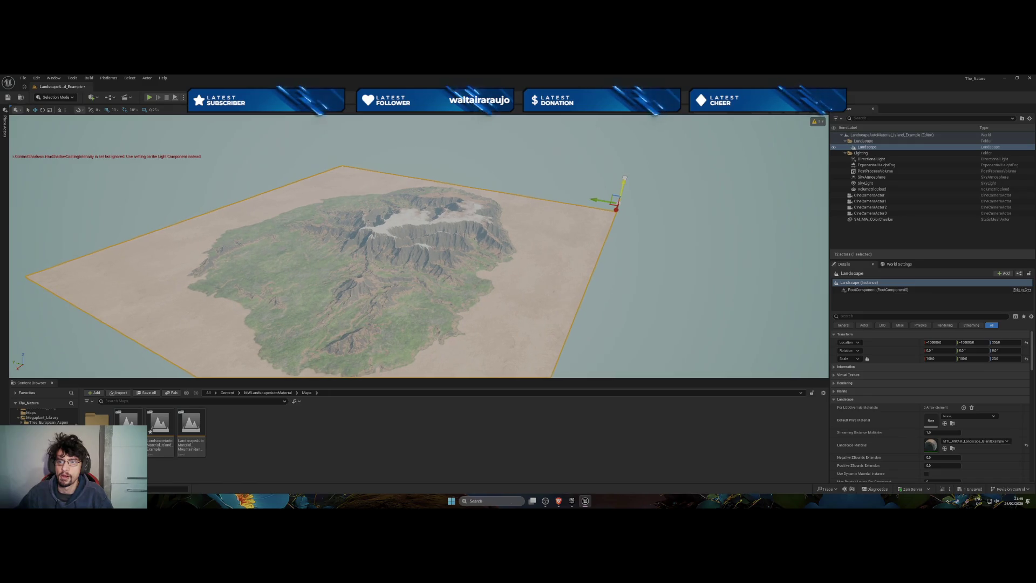
{"action": "left_click_drag", "start_coordinate": [624, 177], "coordinate": [624, 178]}
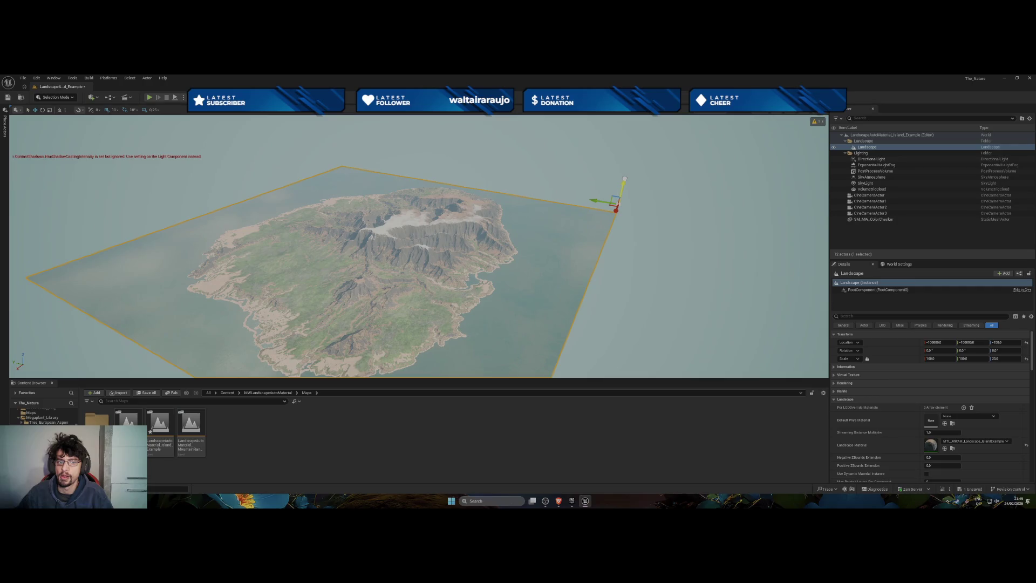
{"action": "left_click_drag", "start_coordinate": [624, 179], "coordinate": [624, 177]}
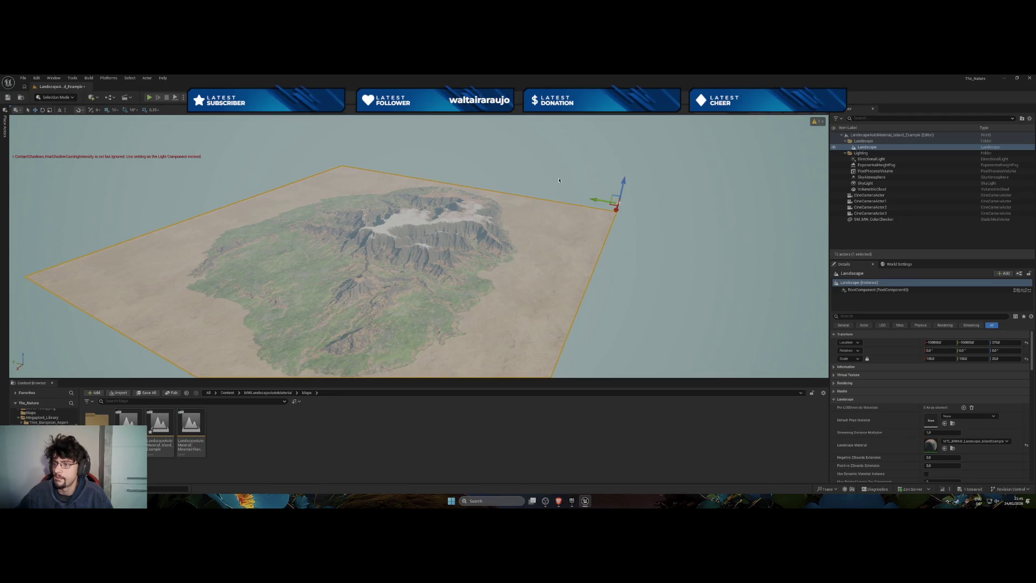
{"action": "left_click", "coordinate": [1005, 342]}
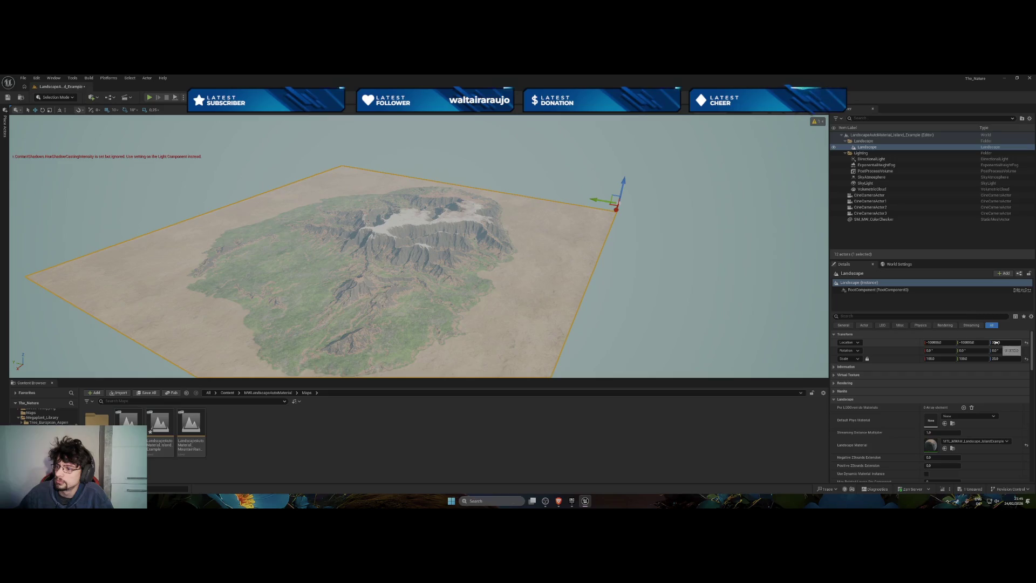
Set the landscape's Location Z to 327, then 0, and finally 25
{"action": "type", "text": "267"}
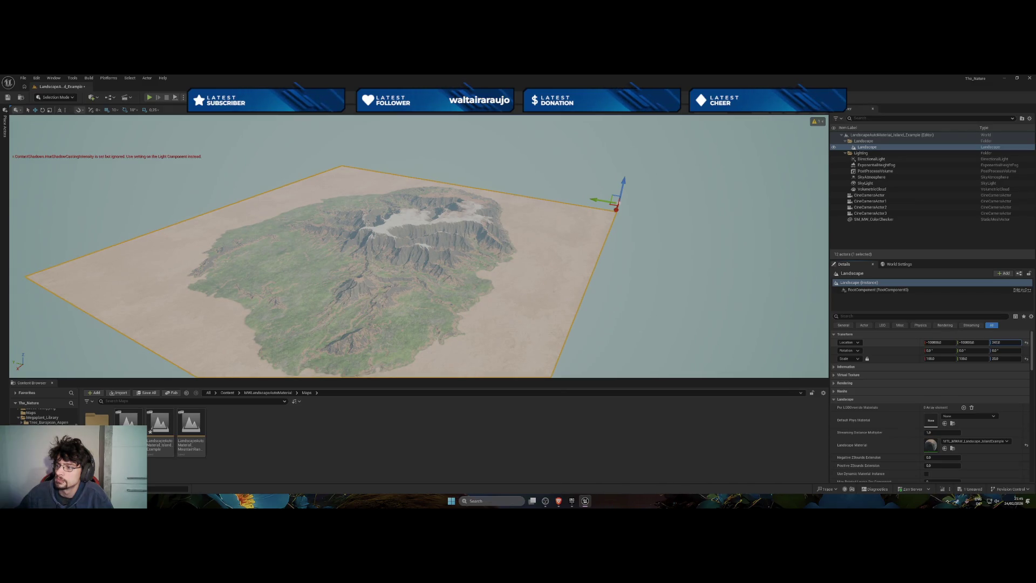
{"action": "type", "text": "327"}
{"action": "key", "text": "Return"}
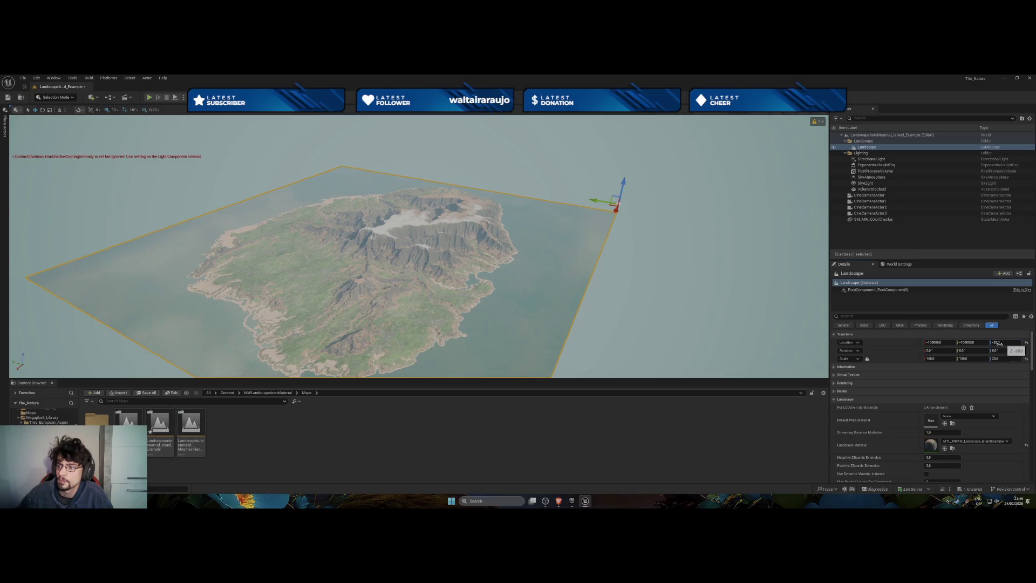
{"action": "type", "text": "0"}
{"action": "key", "text": "Return"}
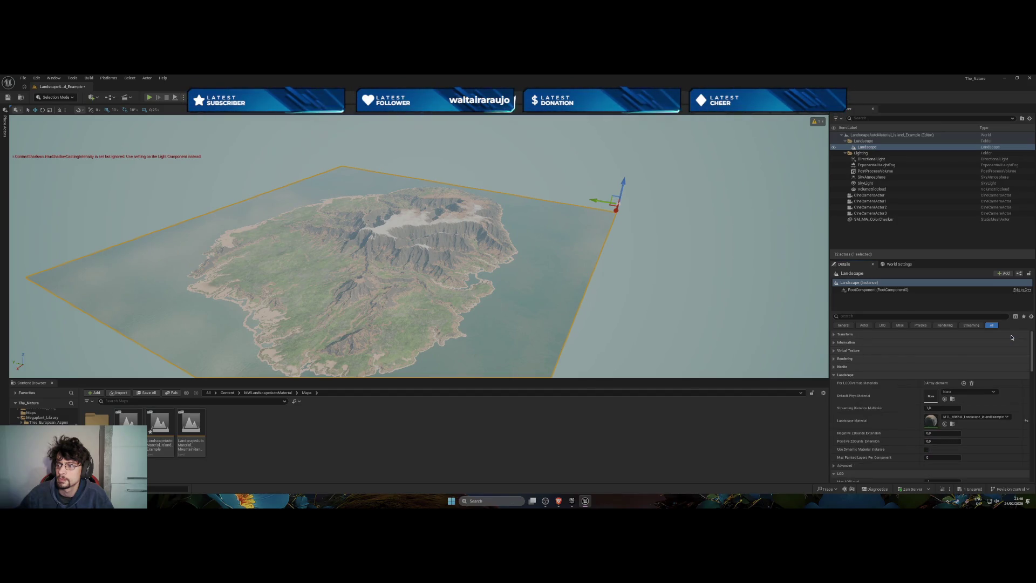
{"action": "left_click", "coordinate": [997, 343]}
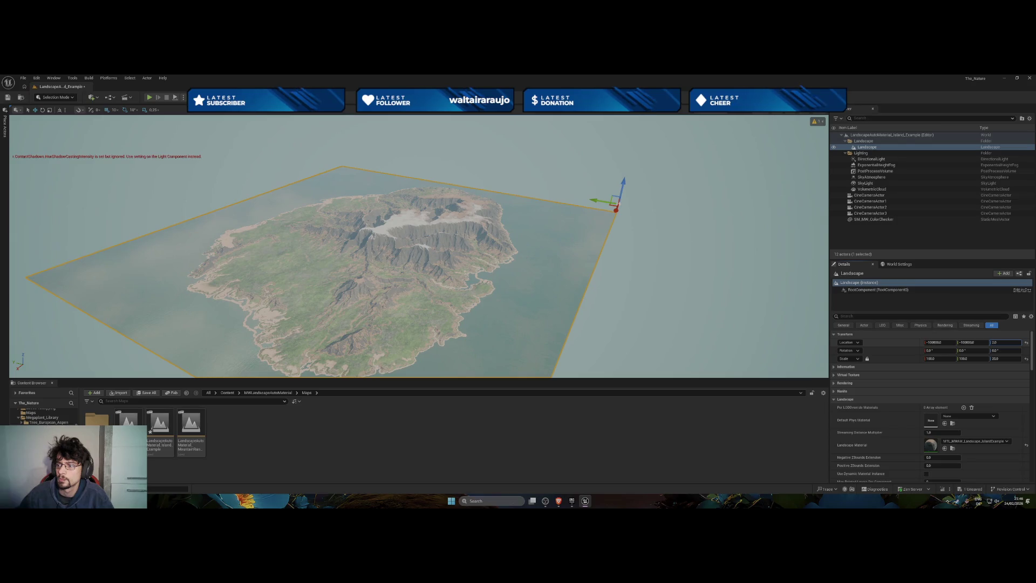
{"action": "type", "text": "6"}
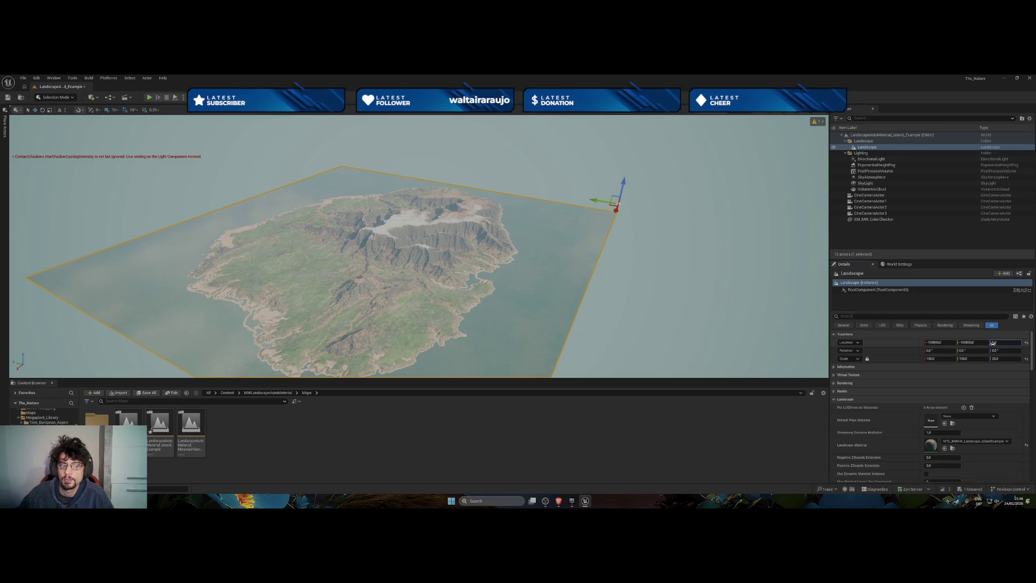
{"action": "type", "text": "75.0"}
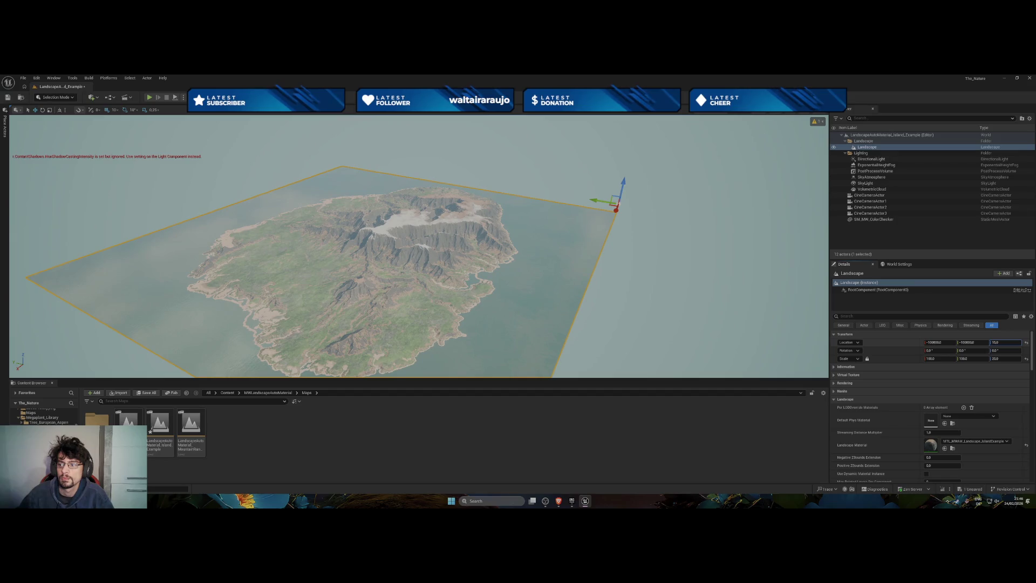
{"action": "type", "text": "25"}
{"action": "key", "text": "Return"}
Fly low over the western coast's sand and grassland, rise for an overview, then descend to the beach
{"action": "key", "text": "w"}
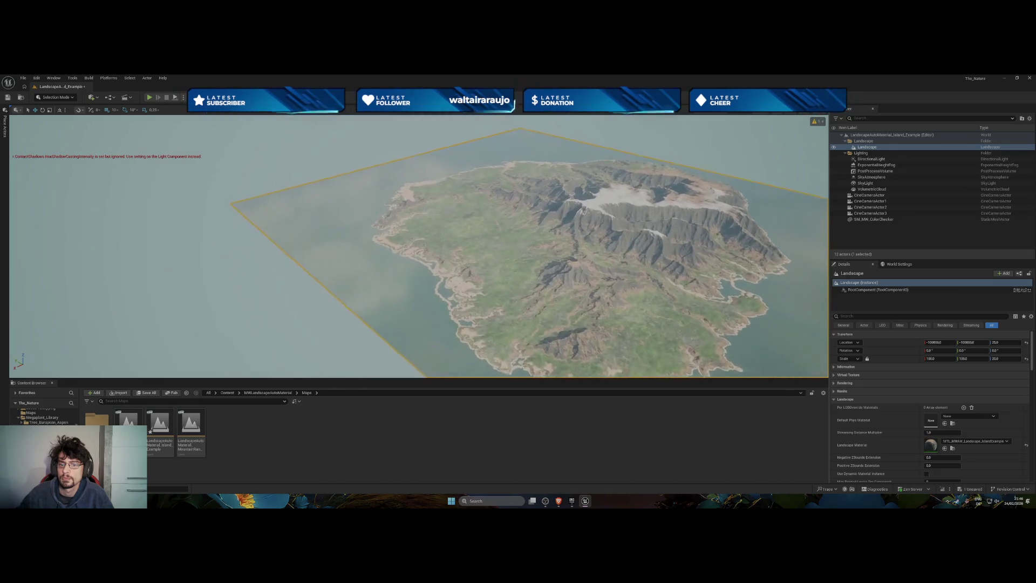
{"action": "key", "text": "w"}
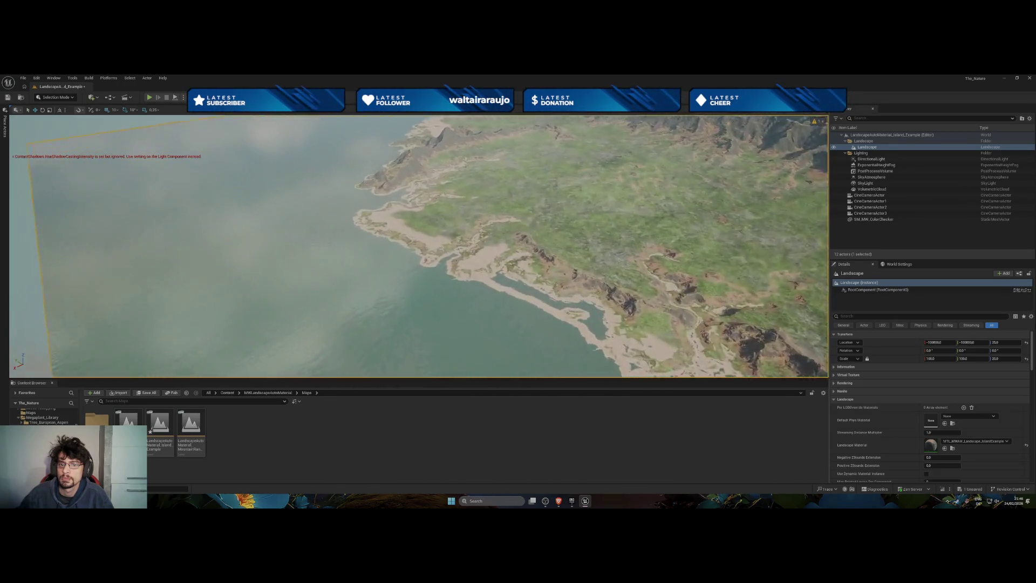
{"action": "key", "text": "w"}
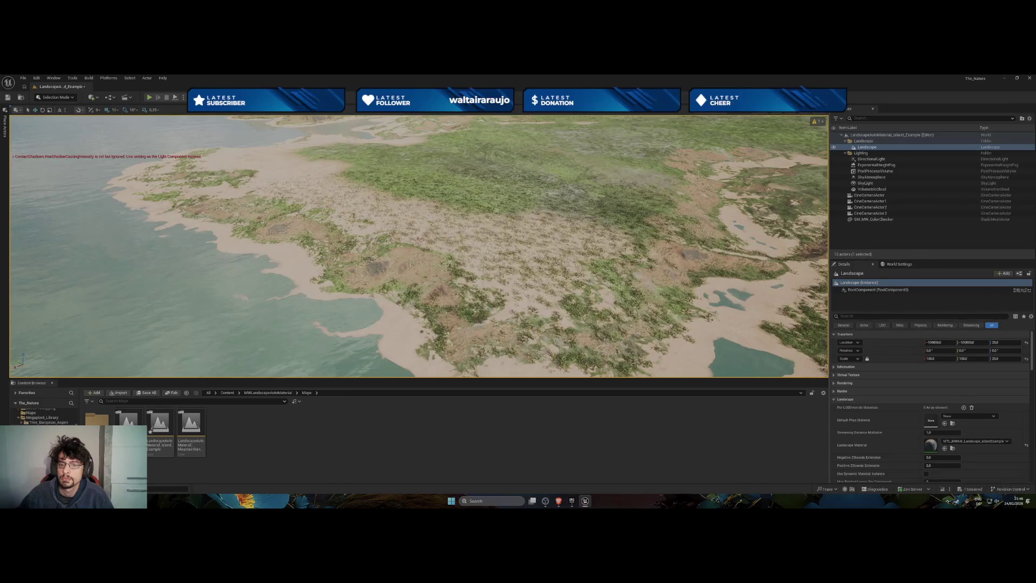
{"action": "key", "text": "w"}
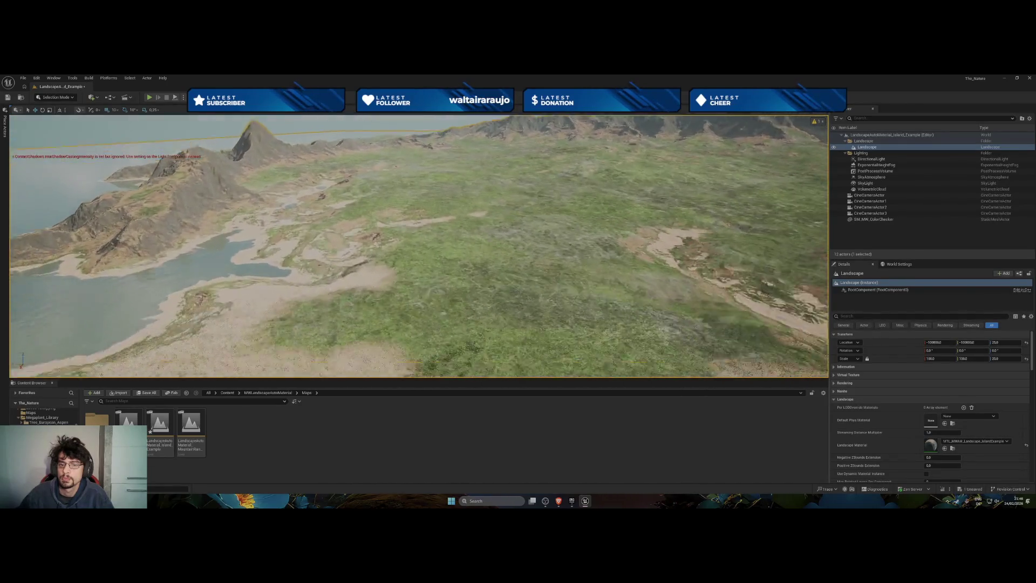
{"action": "key", "text": "w"}
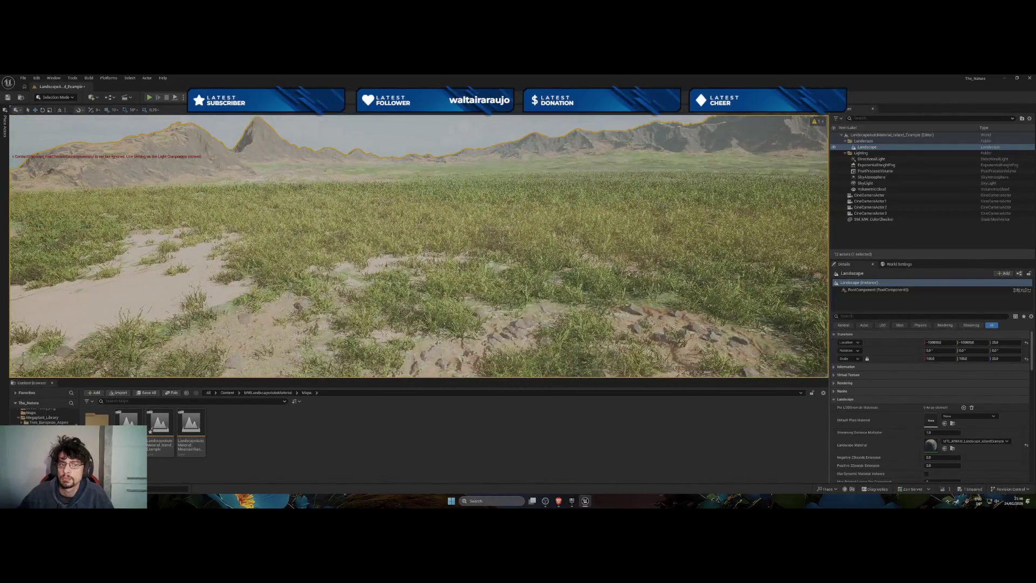
{"action": "key", "text": "e"}
{"action": "key", "text": "w"}
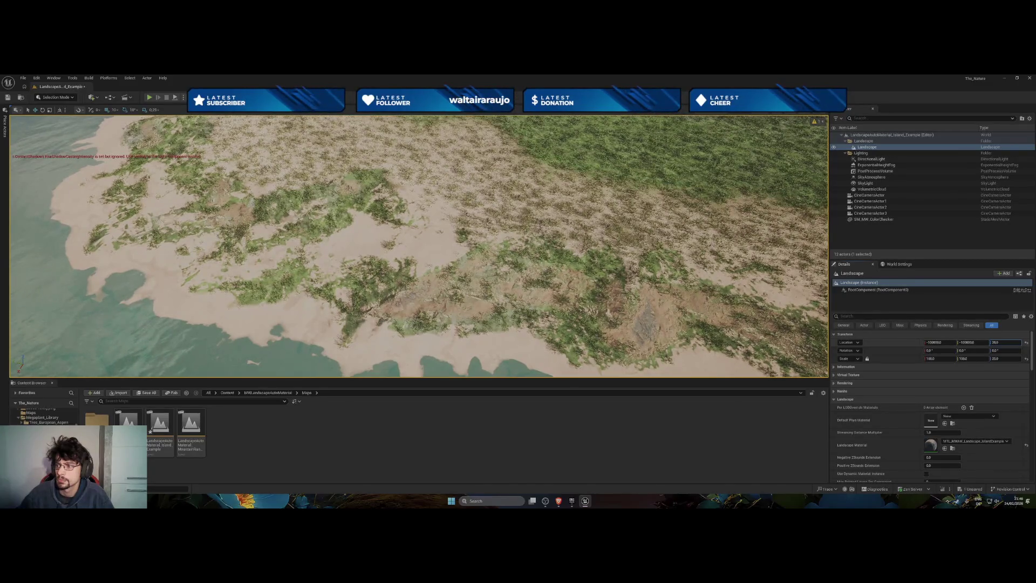
Raise the landscape's Location Z through 47 and 64 to about 67 so more grass shows
{"action": "type", "text": "47"}
{"action": "key", "text": "Return"}
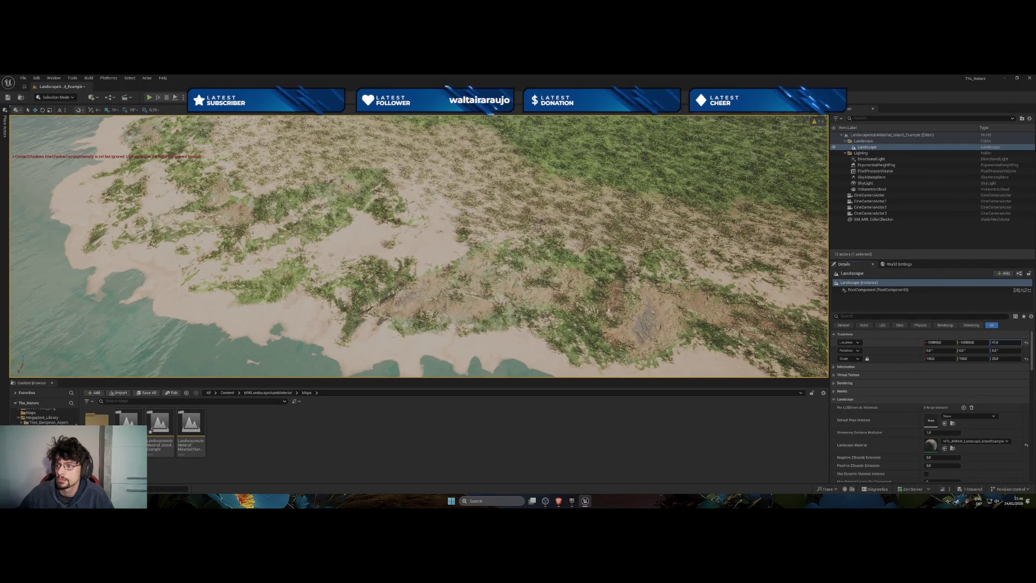
{"action": "type", "text": "64"}
{"action": "key", "text": "Return"}
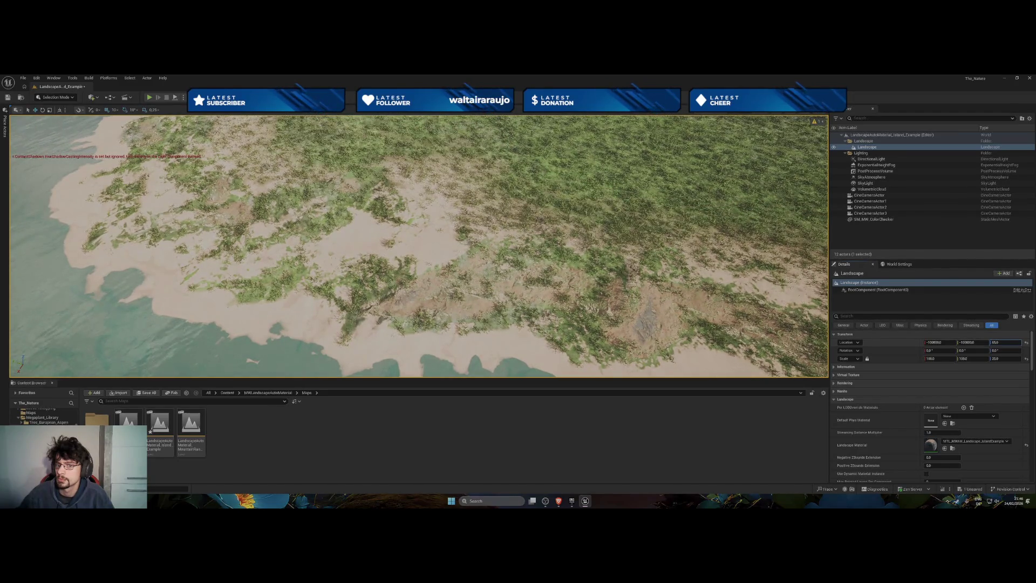
{"action": "left_click_drag", "start_coordinate": [1005, 342], "coordinate": [1008, 342]}
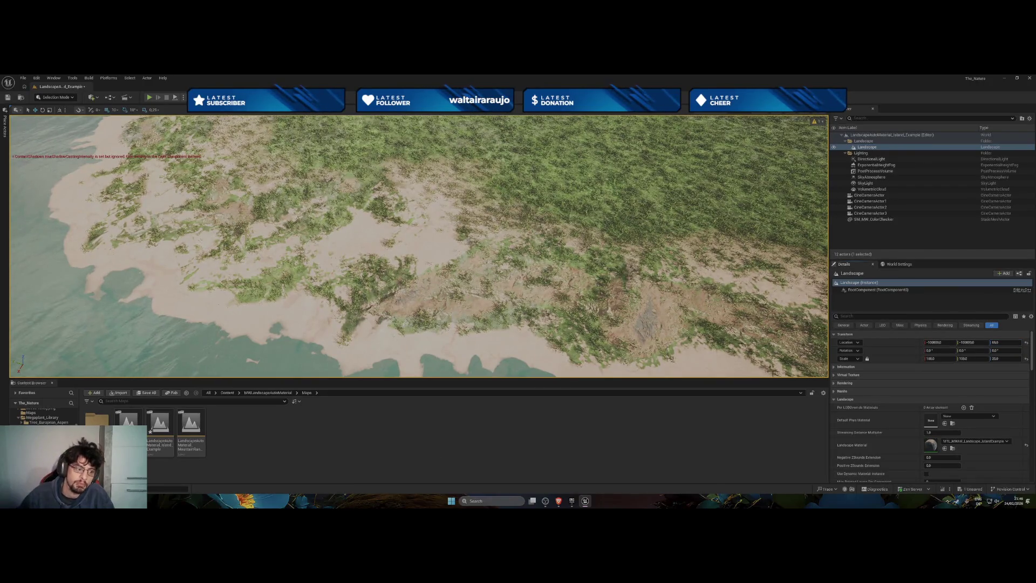
{"action": "left_click", "coordinate": [24, 422], "text": "ctrl"}
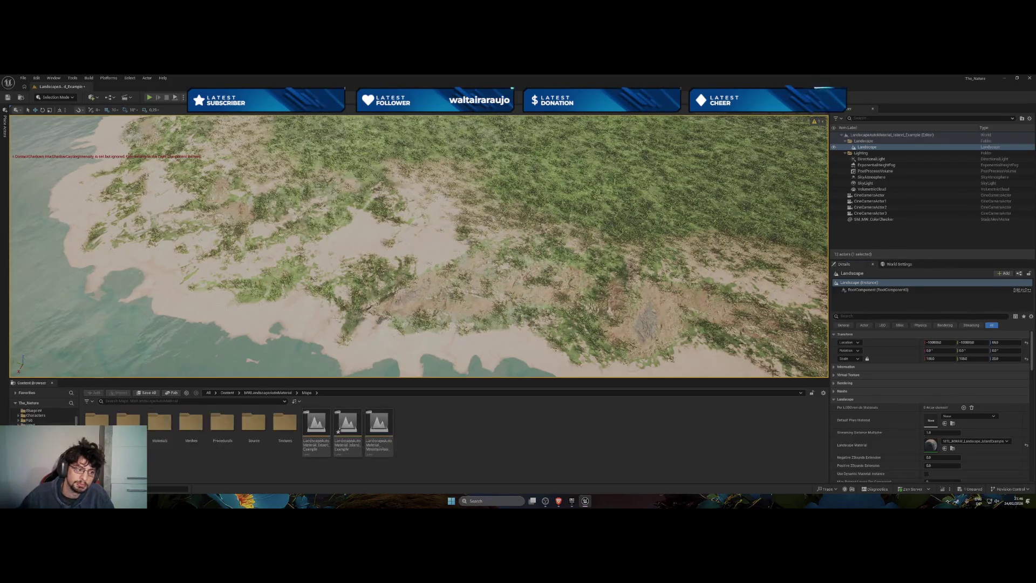
Open Forest_Base_01 from Content > Maps without saving, and pull back to view its landscape
{"action": "scroll", "coordinate": [25, 422], "scroll_direction": "up", "scroll_amount": 3}
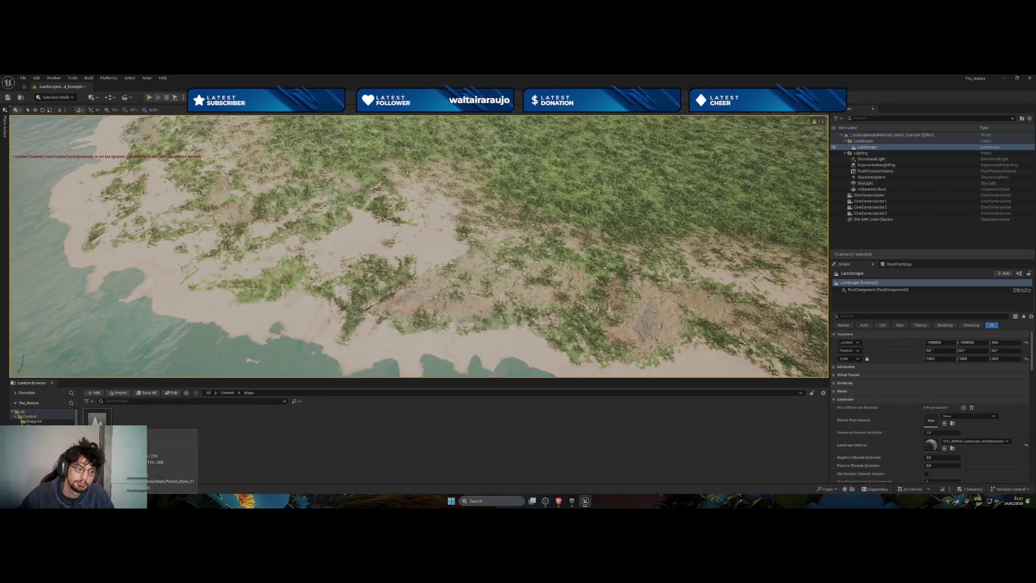
{"action": "double_click", "coordinate": [97, 420]}
{"action": "left_click", "coordinate": [568, 355]}
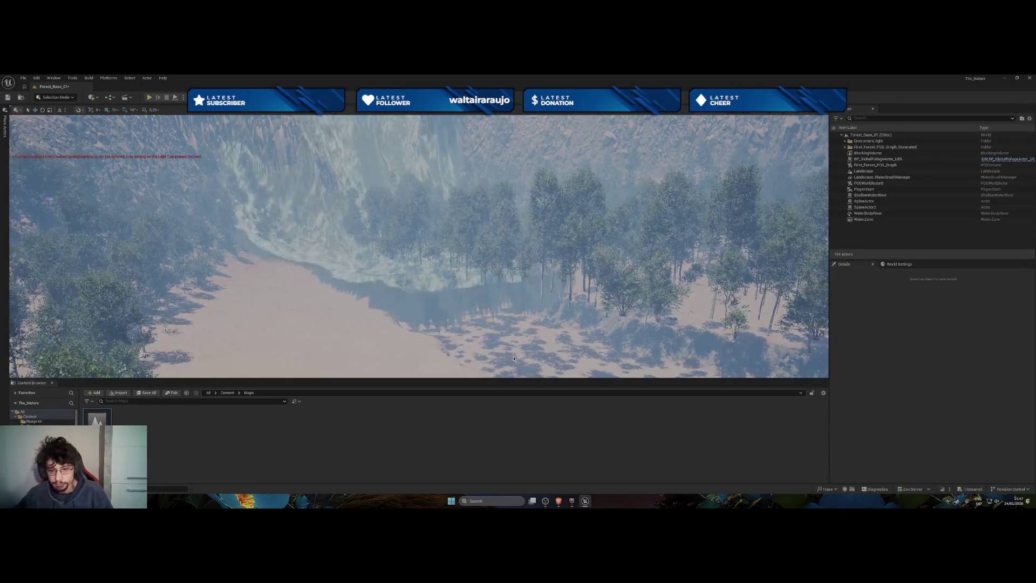
{"action": "left_click_drag", "start_coordinate": [513, 356], "coordinate": [513, 267]}
{"action": "mouse_move", "coordinate": [653, 269]}
{"action": "left_mouse_down"}
{"action": "mouse_move", "coordinate": [654, 258]}
{"action": "mouse_move", "coordinate": [654, 268]}
{"action": "left_mouse_up"}
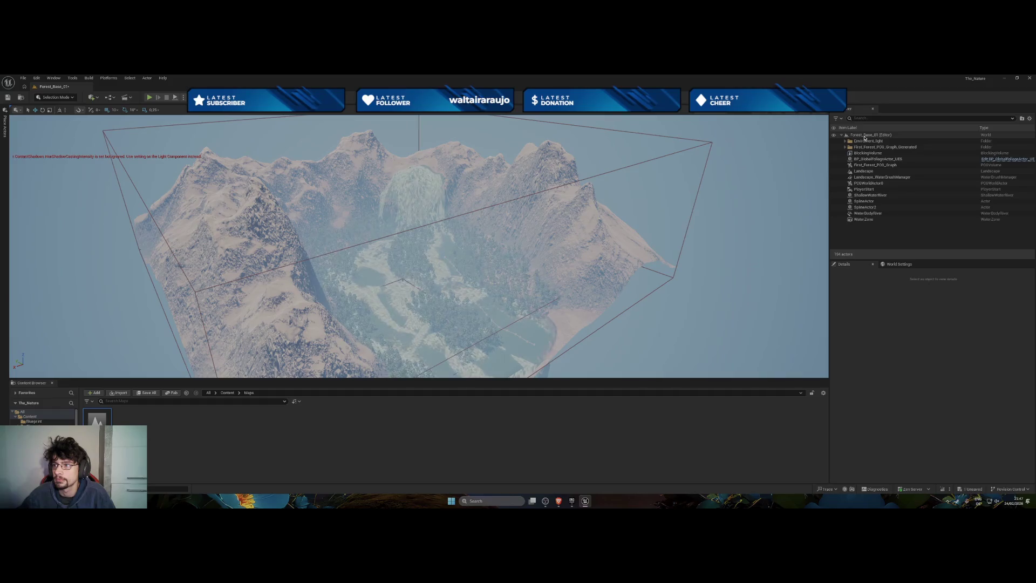
Select and focus the forest Landscape, set its Location Z to -8, and collapse the PCG folder
{"action": "left_click", "coordinate": [865, 171]}
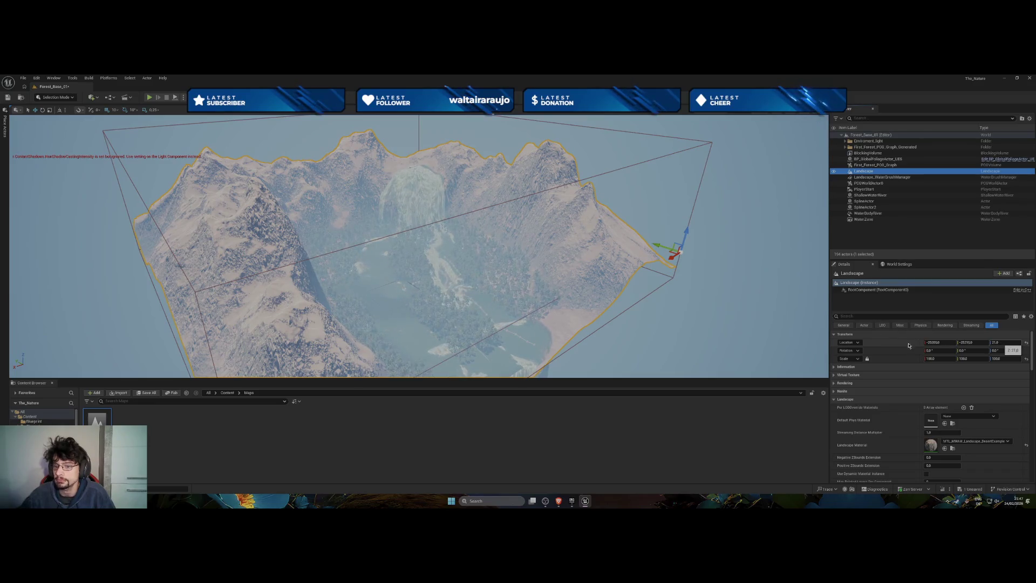
{"action": "key", "text": "f"}
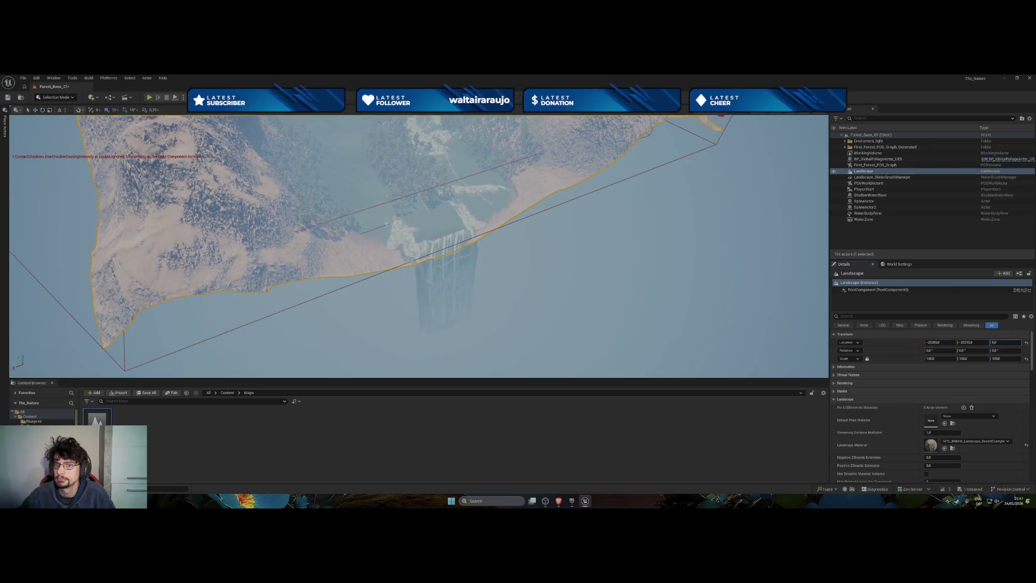
{"action": "type", "text": "-8.0"}
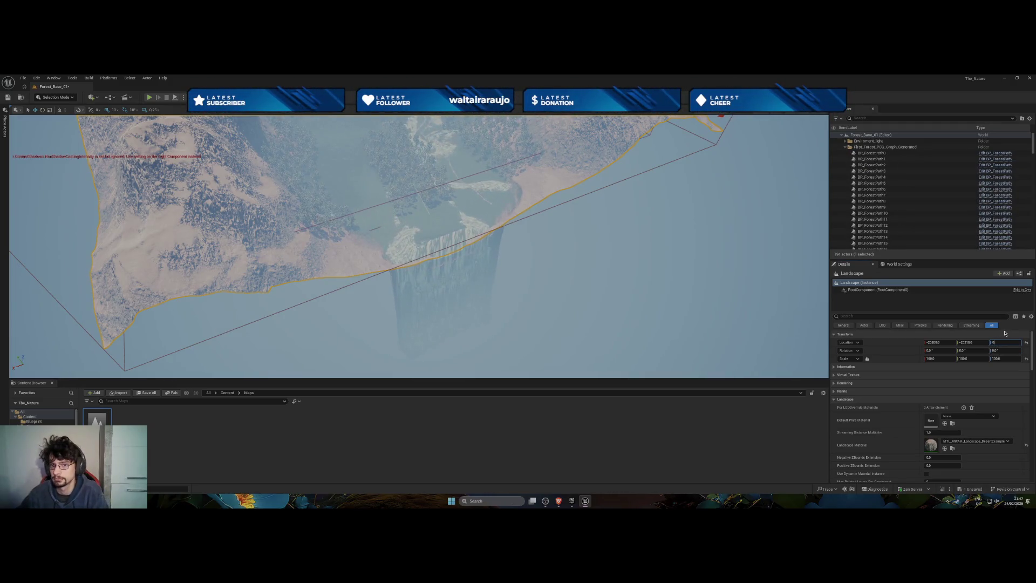
{"action": "key", "text": "Return"}
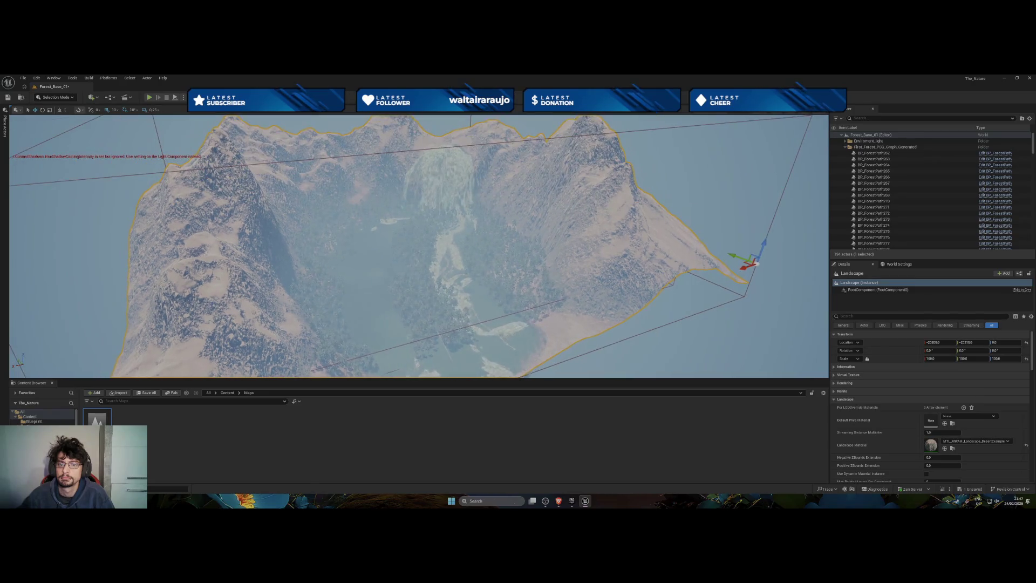
{"action": "left_click", "coordinate": [845, 147]}
{"action": "left_click", "coordinate": [851, 147]}
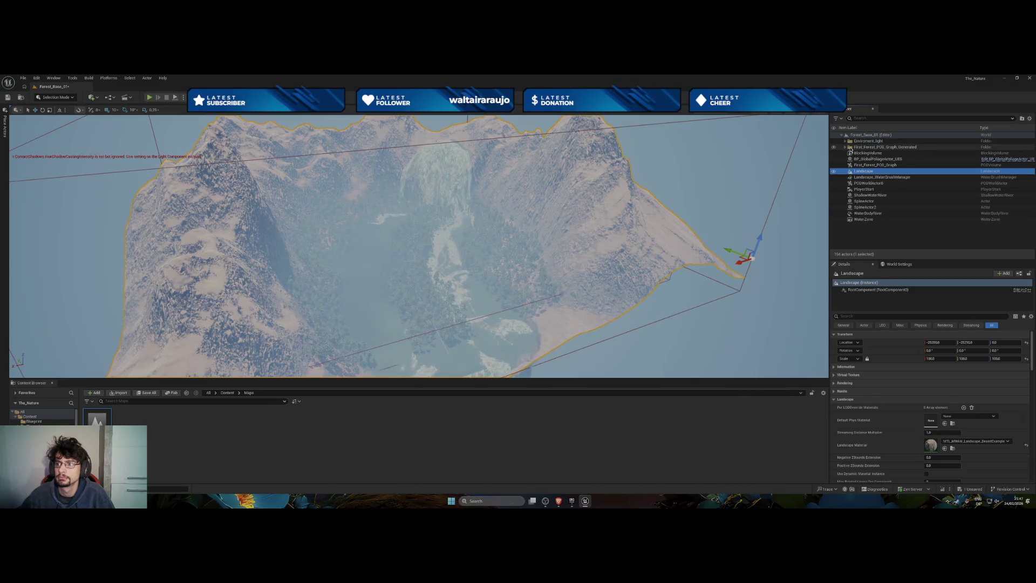
Delete WaterZone, WaterBodyRiver and BlockingVolume, confirming past the referenced-actor warning
{"action": "left_click", "coordinate": [863, 219]}
{"action": "left_click", "coordinate": [865, 213], "text": "ctrl"}
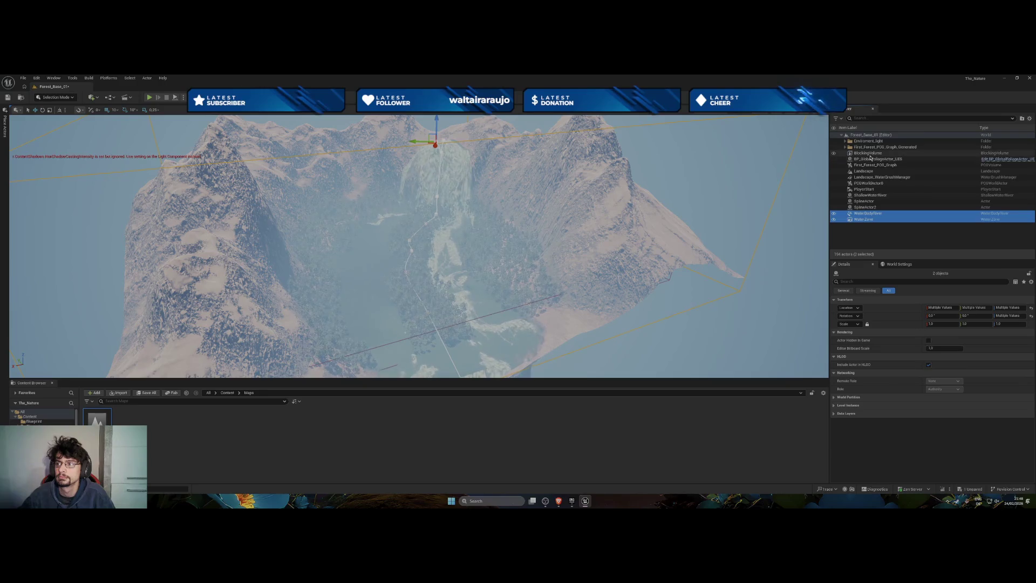
{"action": "left_click", "coordinate": [870, 156], "text": "ctrl"}
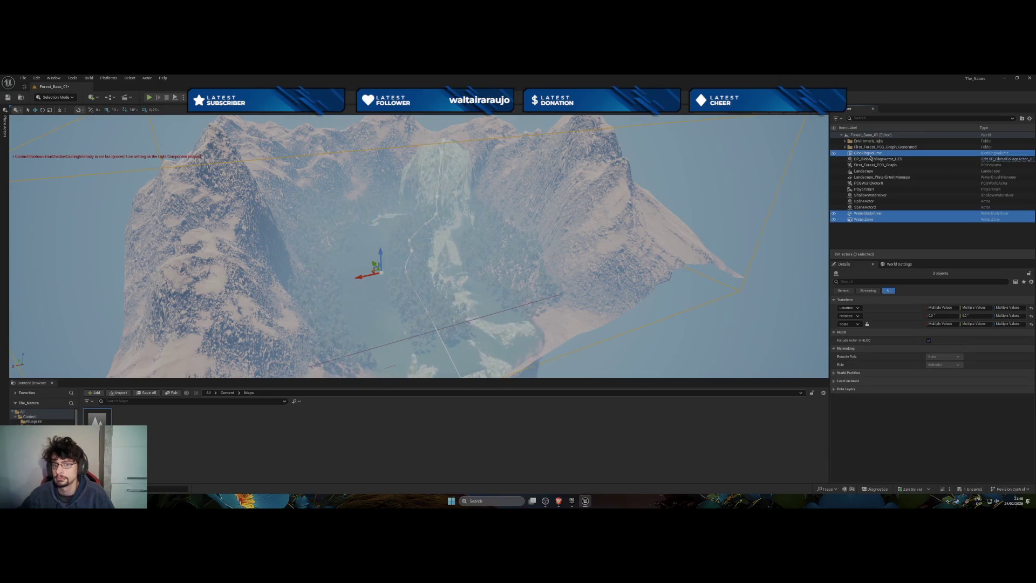
{"action": "key", "text": "Delete"}
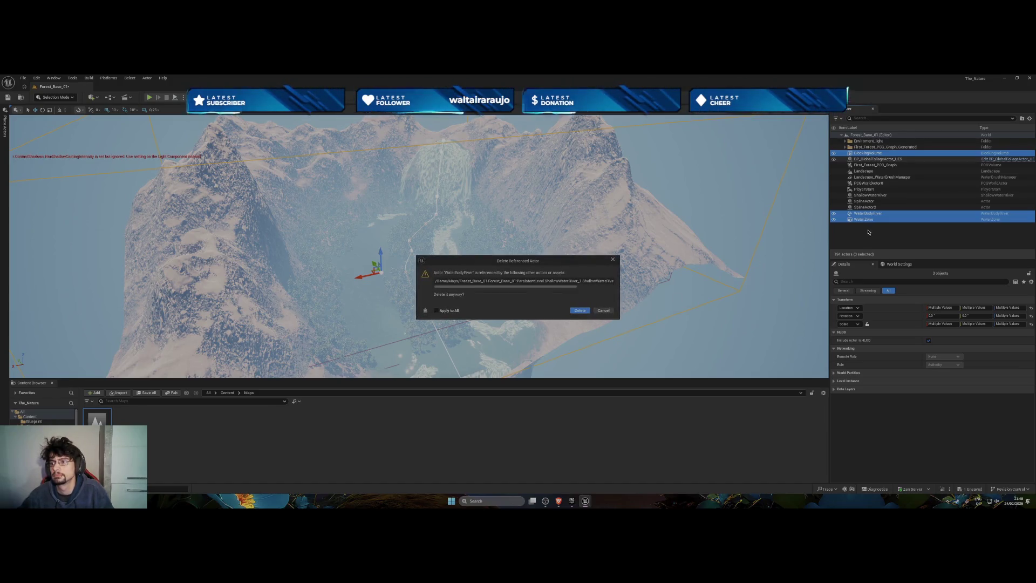
{"action": "left_click", "coordinate": [605, 311]}
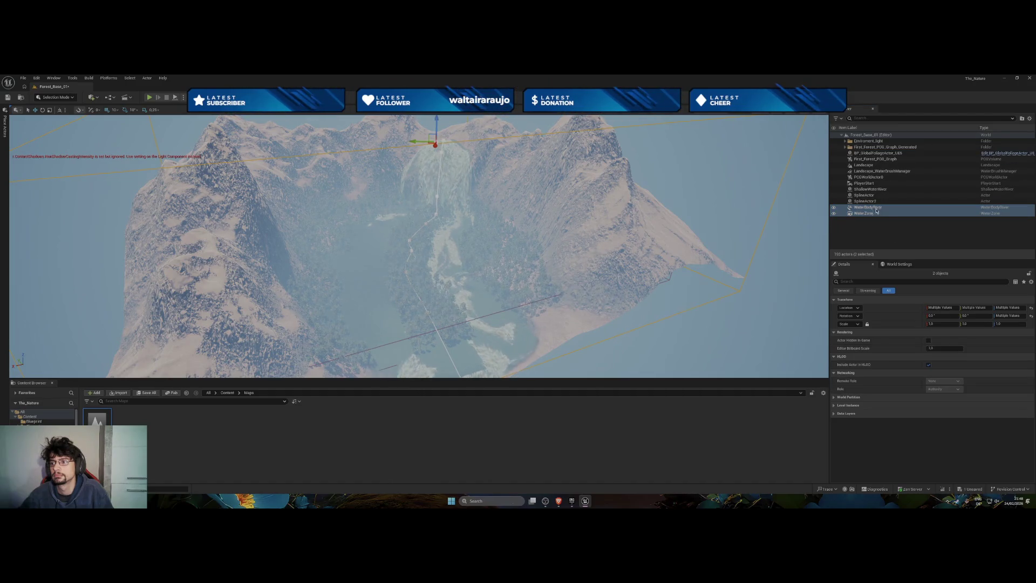
Delete both spline actors and ShallowWaterRiver despite their references
{"action": "left_click", "coordinate": [864, 194], "text": "shift"}
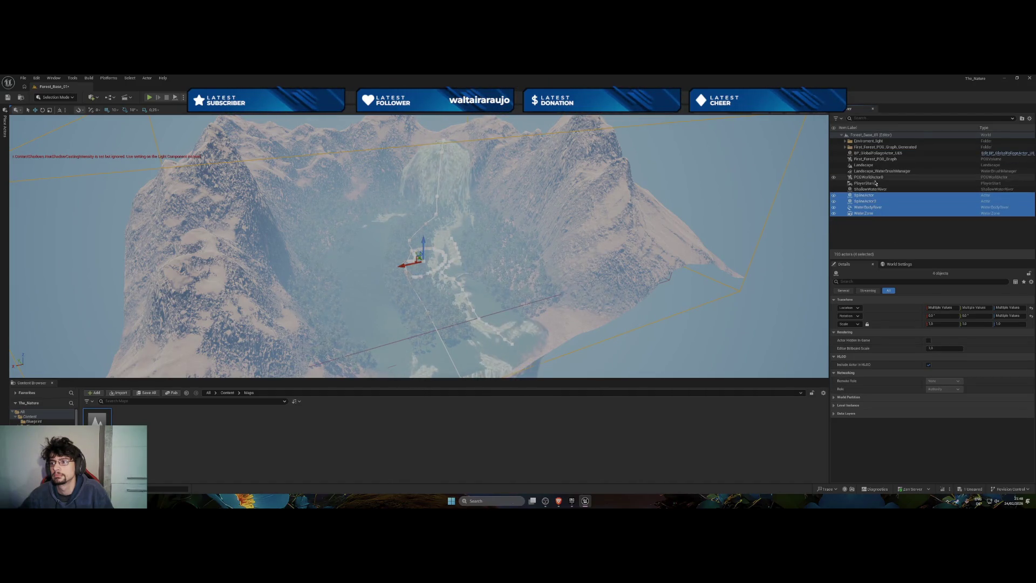
{"action": "left_click", "coordinate": [870, 189], "text": "ctrl"}
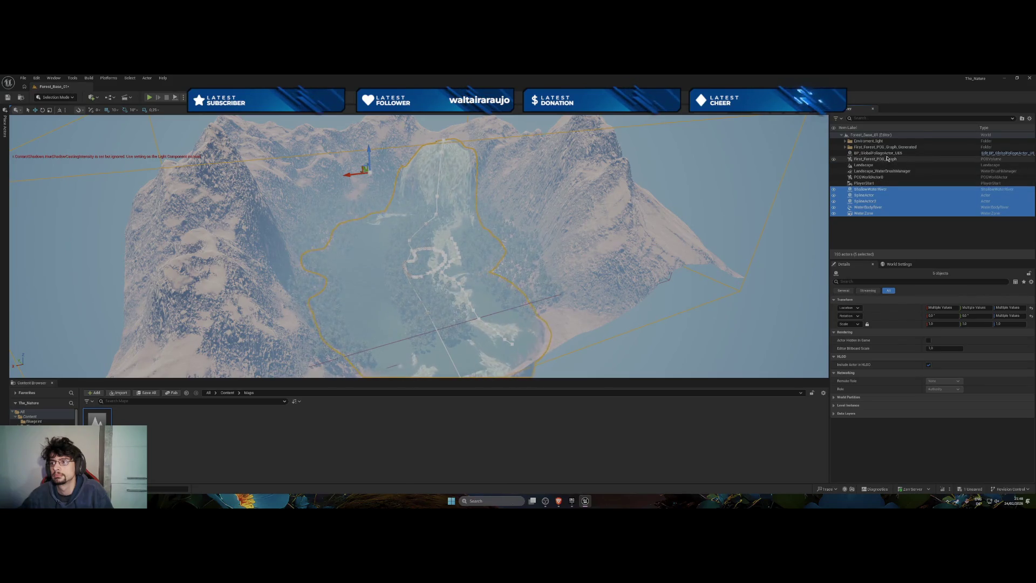
{"action": "key", "text": "Delete"}
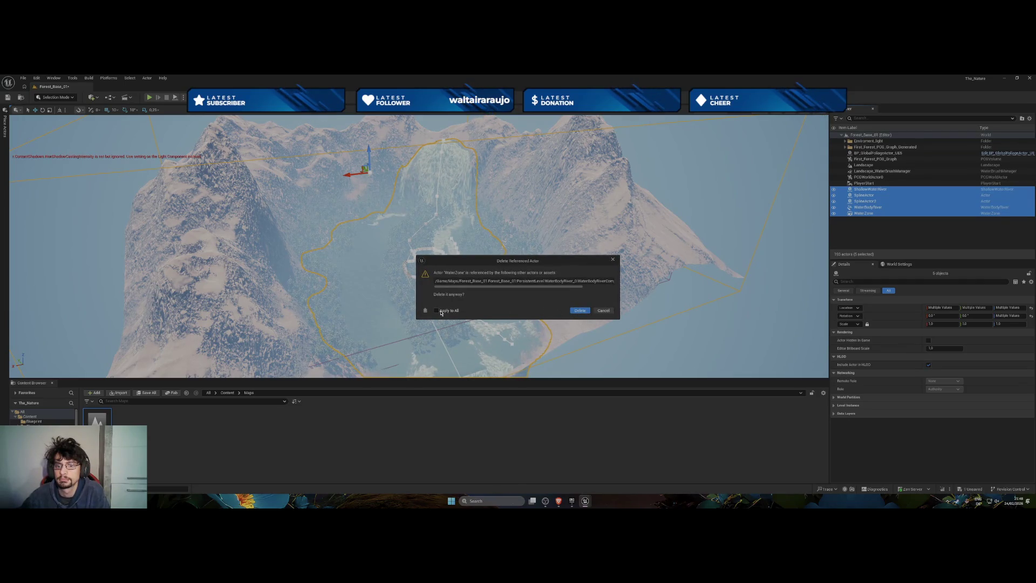
{"action": "left_click", "coordinate": [580, 311]}
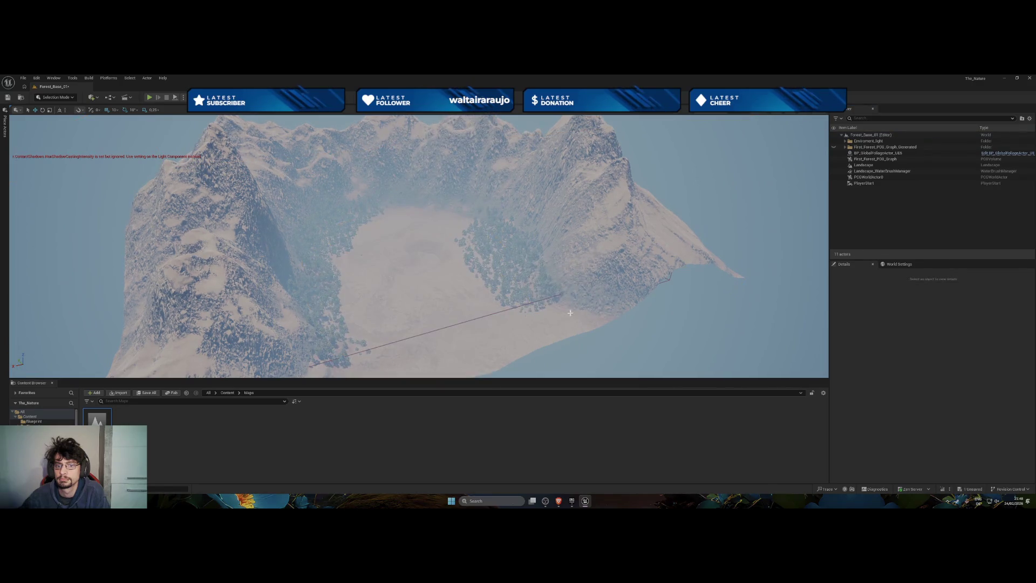
Frame the Landscape and look over the now water-free forested slopes
{"action": "scroll", "coordinate": [527, 327], "scroll_direction": "up", "scroll_amount": 10}
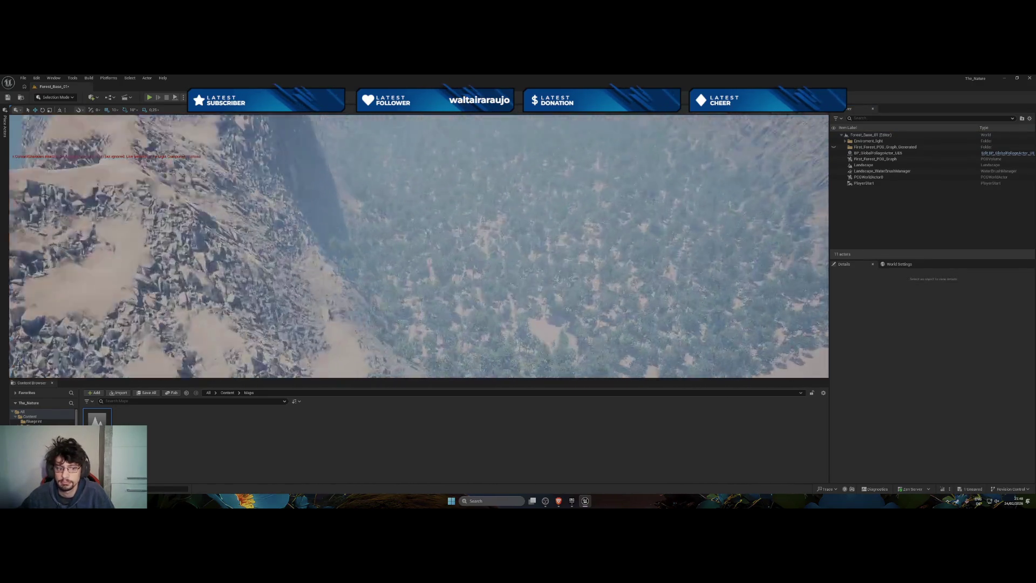
{"action": "mouse_move", "coordinate": [419, 324]}
{"action": "left_mouse_down"}
{"action": "mouse_move", "coordinate": [419, 237]}
{"action": "mouse_move", "coordinate": [419, 345]}
{"action": "left_mouse_up"}
{"action": "left_click_drag", "start_coordinate": [733, 269], "coordinate": [733, 269]}
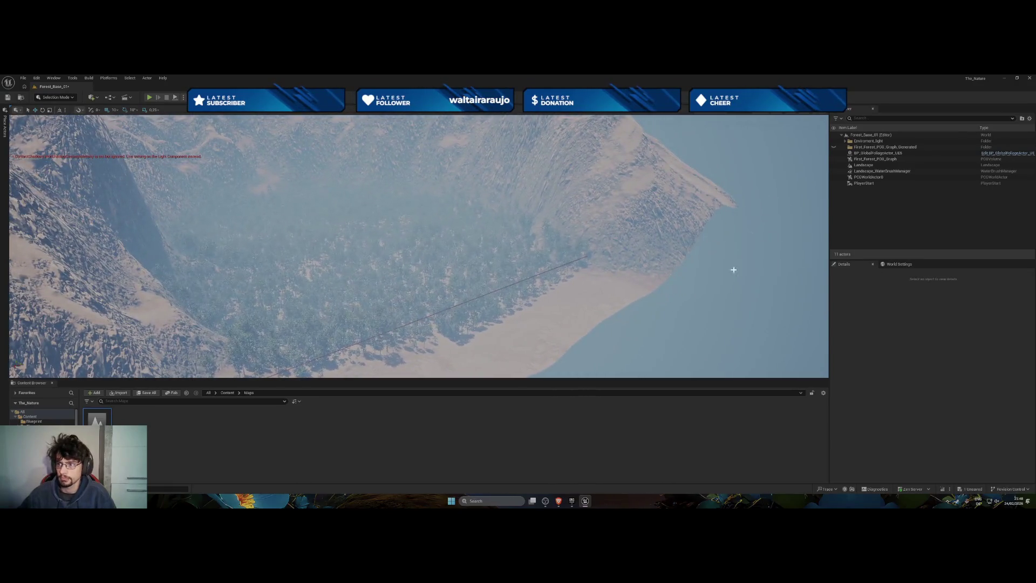
{"action": "double_click", "coordinate": [863, 165]}
{"action": "mouse_move", "coordinate": [262, 226]}
{"action": "left_mouse_down"}
{"action": "mouse_move", "coordinate": [262, 248]}
{"action": "mouse_move", "coordinate": [262, 227]}
{"action": "left_mouse_up"}
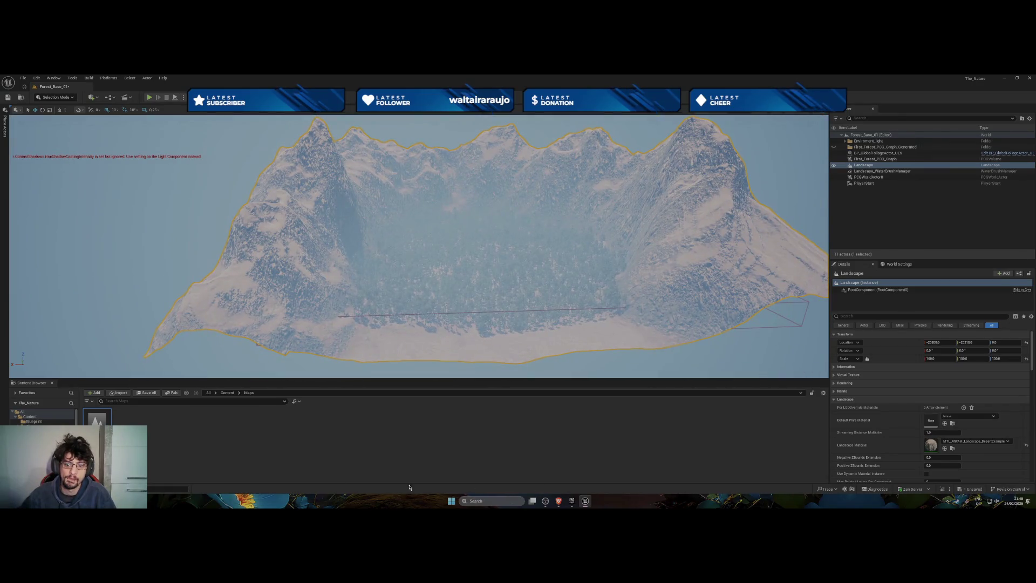
Show the top-level Content folders and cancel deleting Landscape_WaterBrushManager, keeping it in the level
{"action": "left_click", "coordinate": [24, 417]}
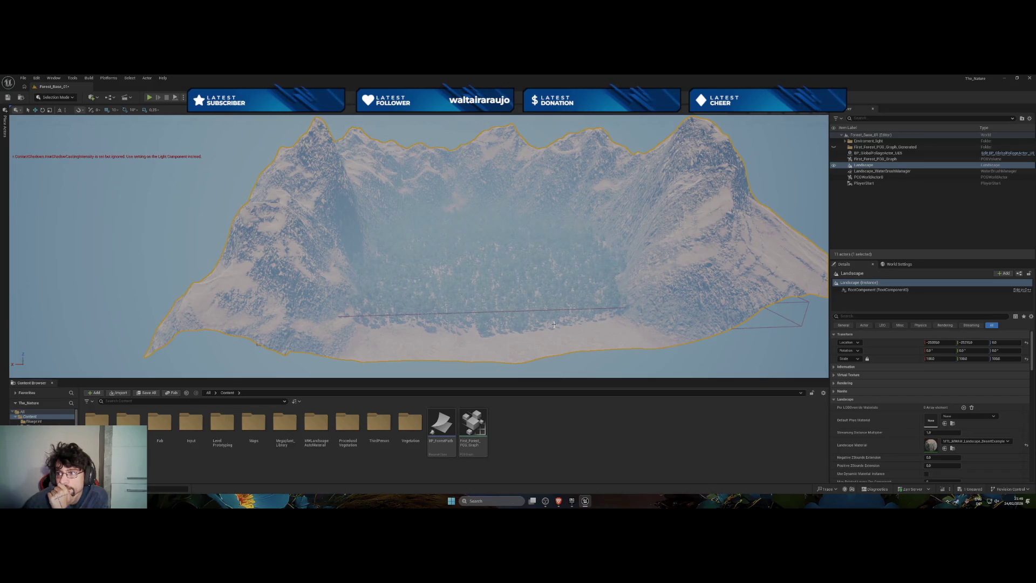
{"action": "left_click", "coordinate": [868, 171]}
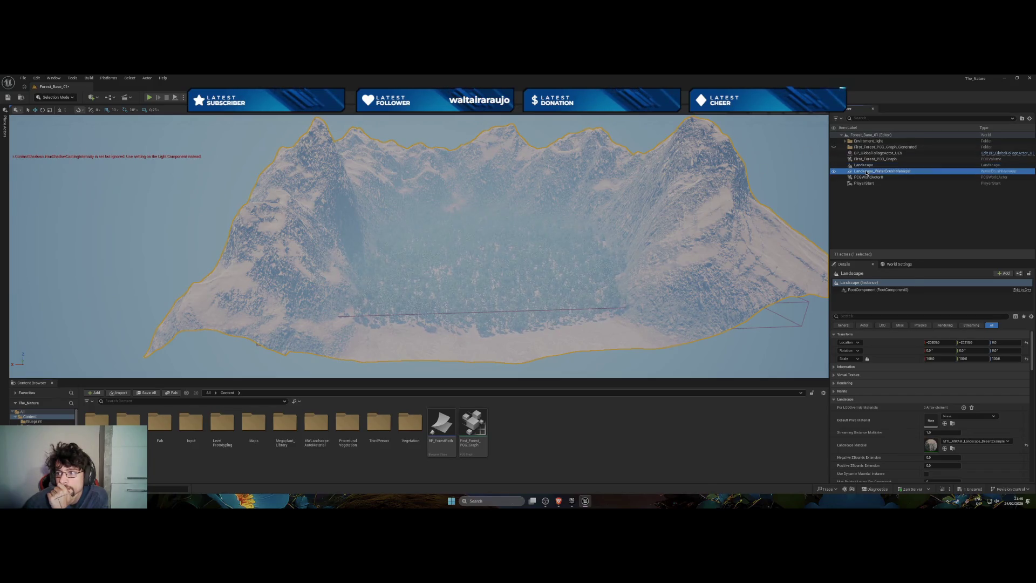
{"action": "key", "text": "Delete"}
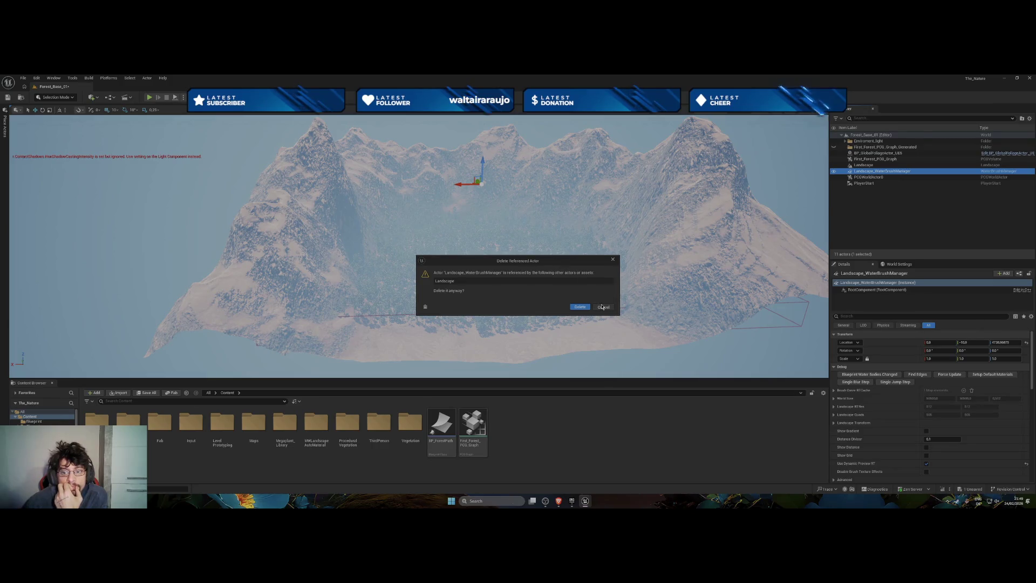
{"action": "left_click", "coordinate": [603, 307]}
{"action": "left_click", "coordinate": [70, 97]}
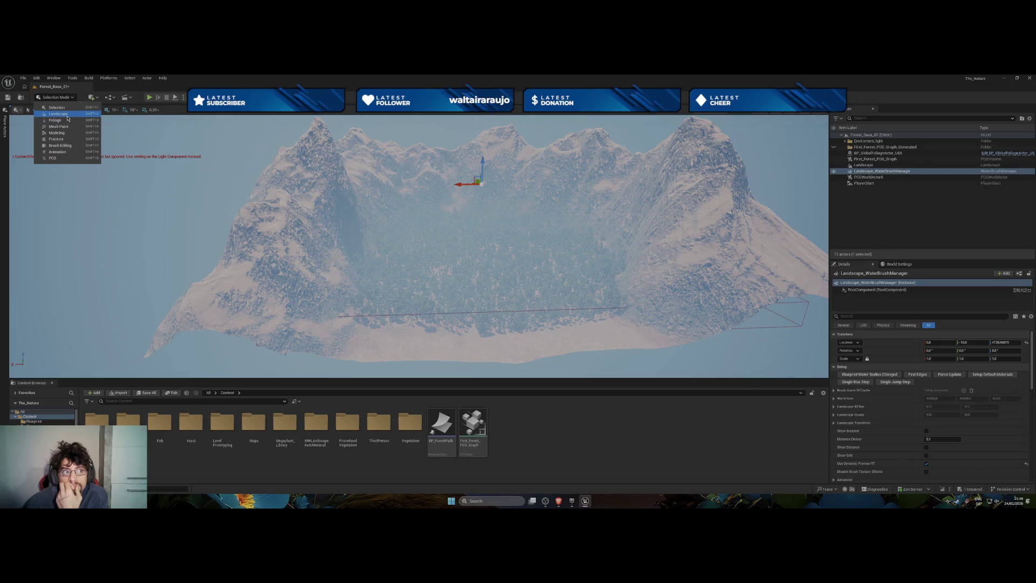
Enter Landscape mode, keep the Paint restriction at None, and try the Noise and Flatten tools
{"action": "key", "text": "Escape"}
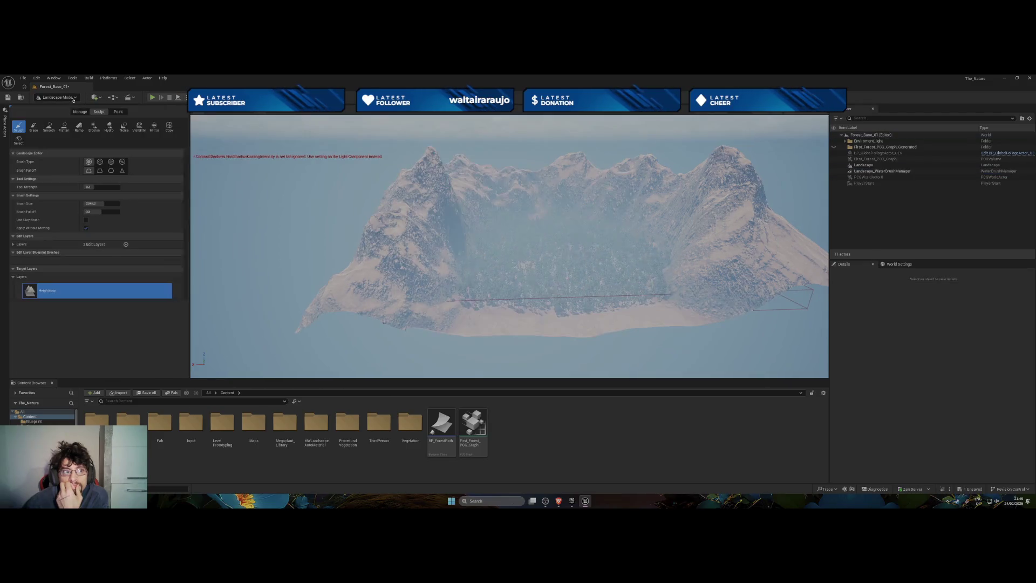
{"action": "left_click", "coordinate": [118, 111]}
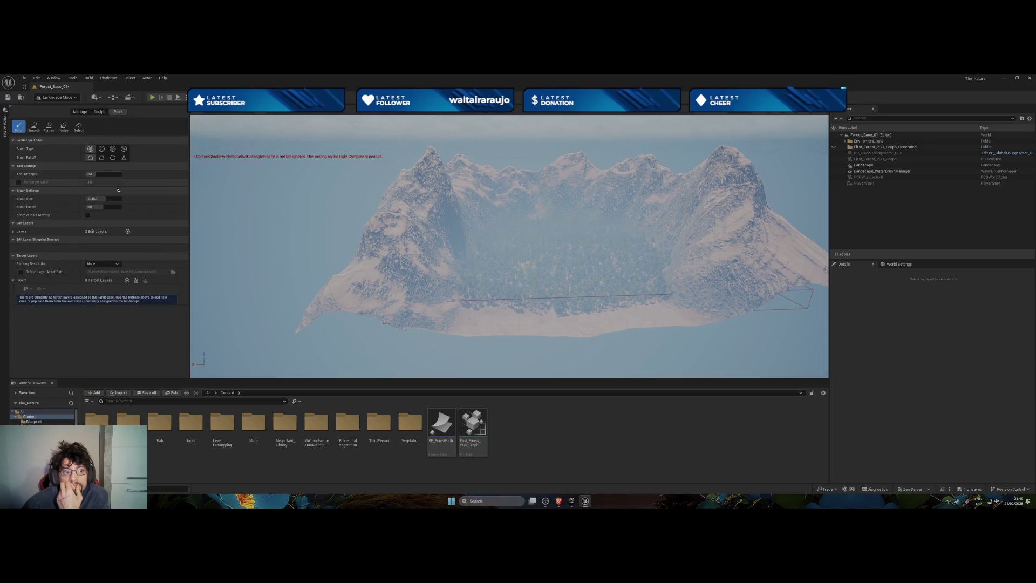
{"action": "left_click", "coordinate": [117, 264]}
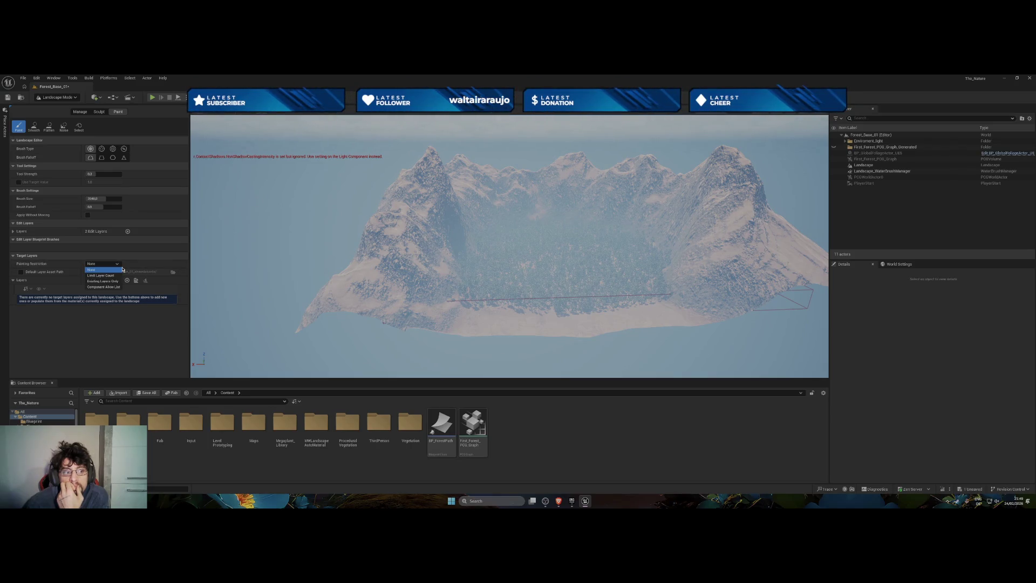
{"action": "left_click", "coordinate": [121, 269]}
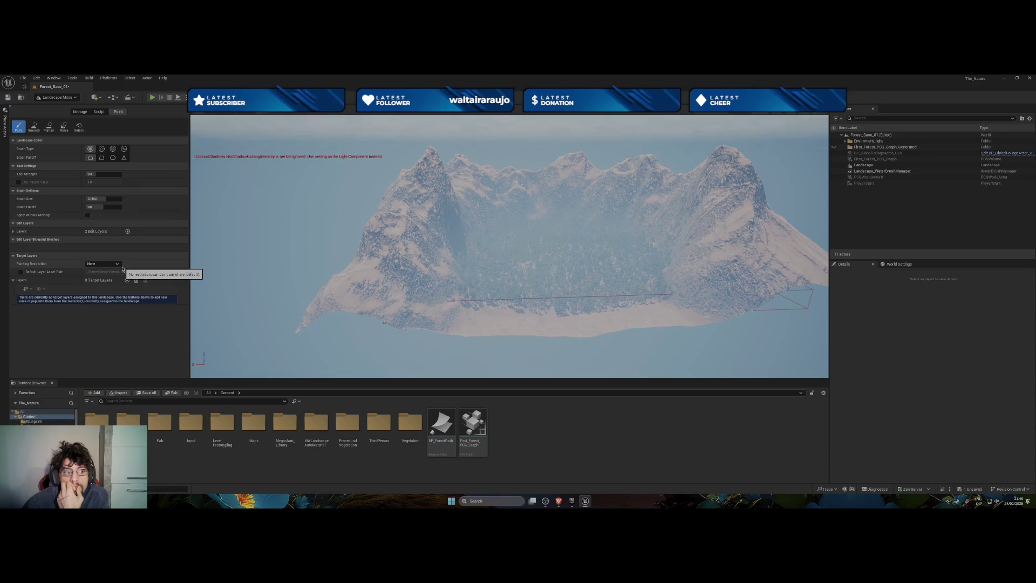
{"action": "left_click", "coordinate": [63, 126]}
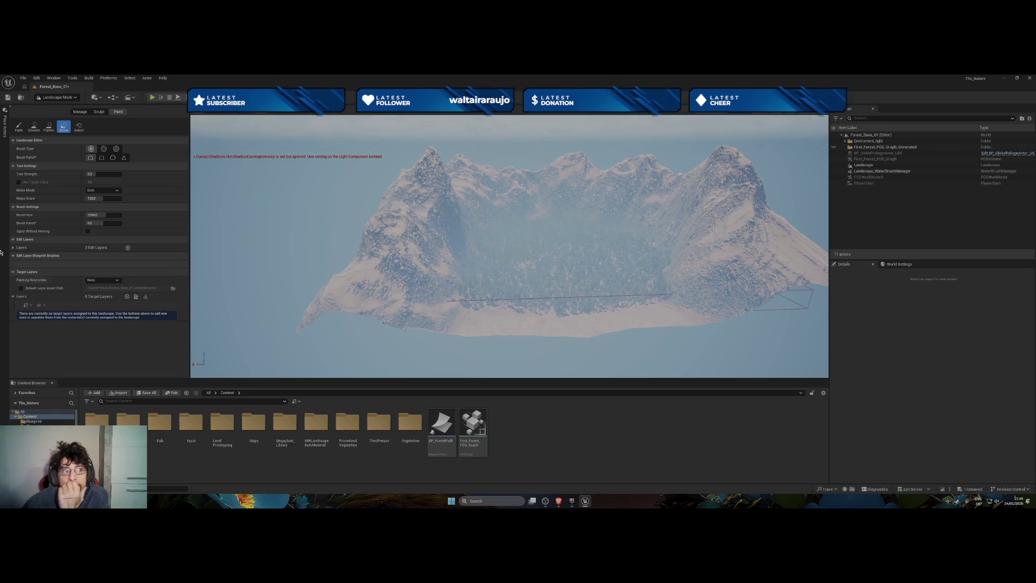
{"action": "left_click", "coordinate": [49, 126]}
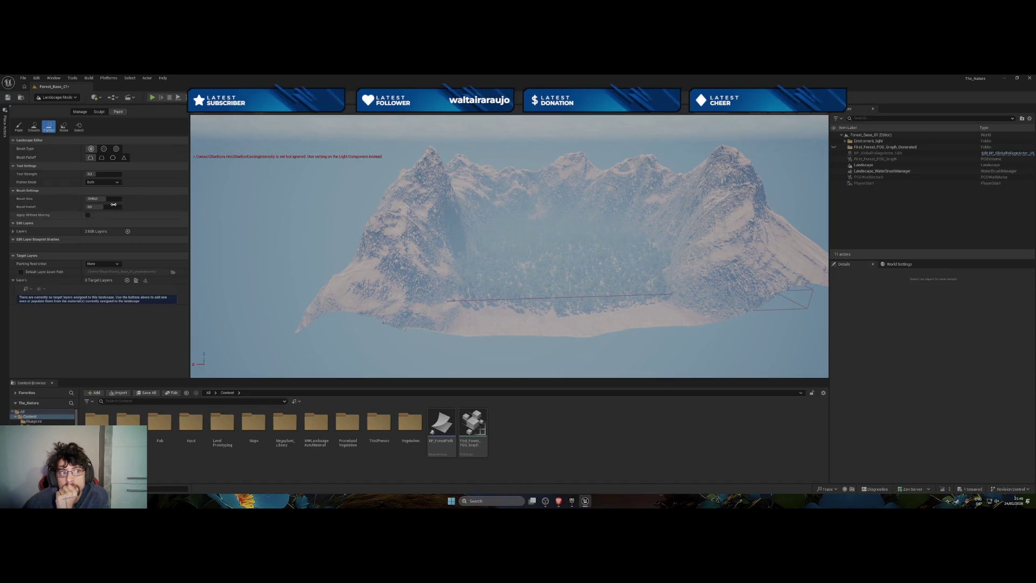
Pick the Manage Blueprint brush tool and select the Water edit layer
{"action": "left_click", "coordinate": [78, 113]}
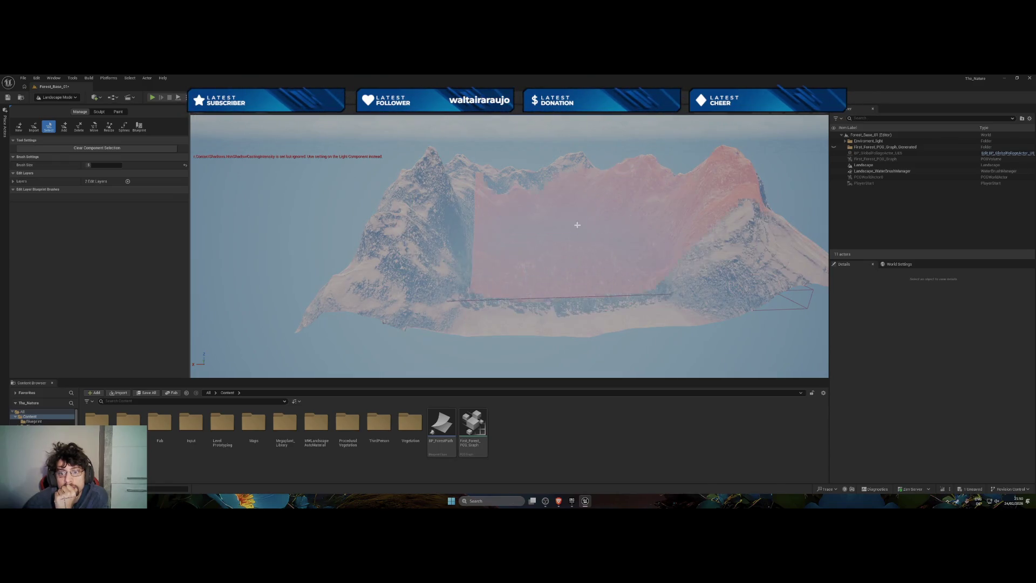
{"action": "left_click", "coordinate": [138, 128]}
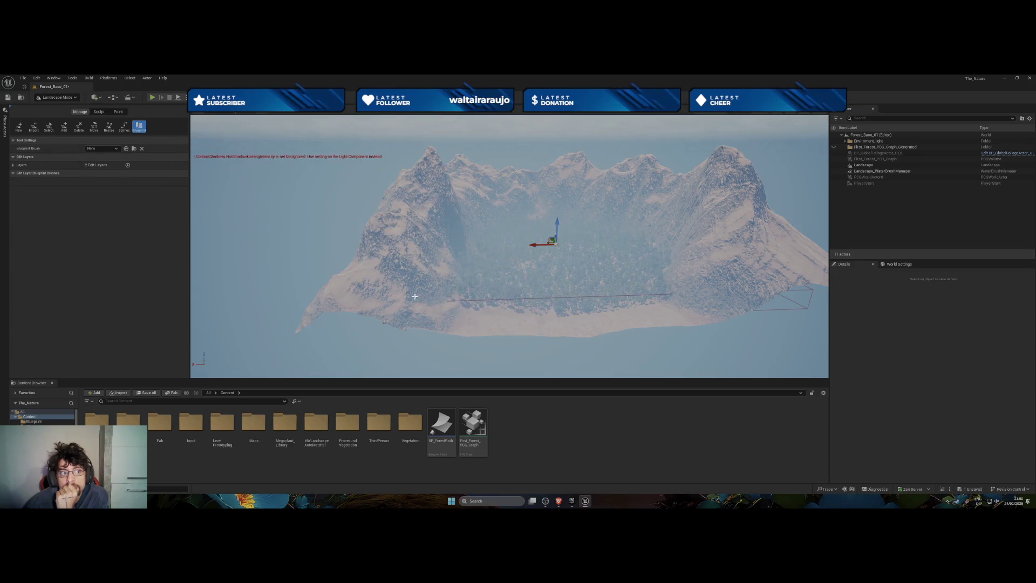
{"action": "left_click", "coordinate": [13, 165]}
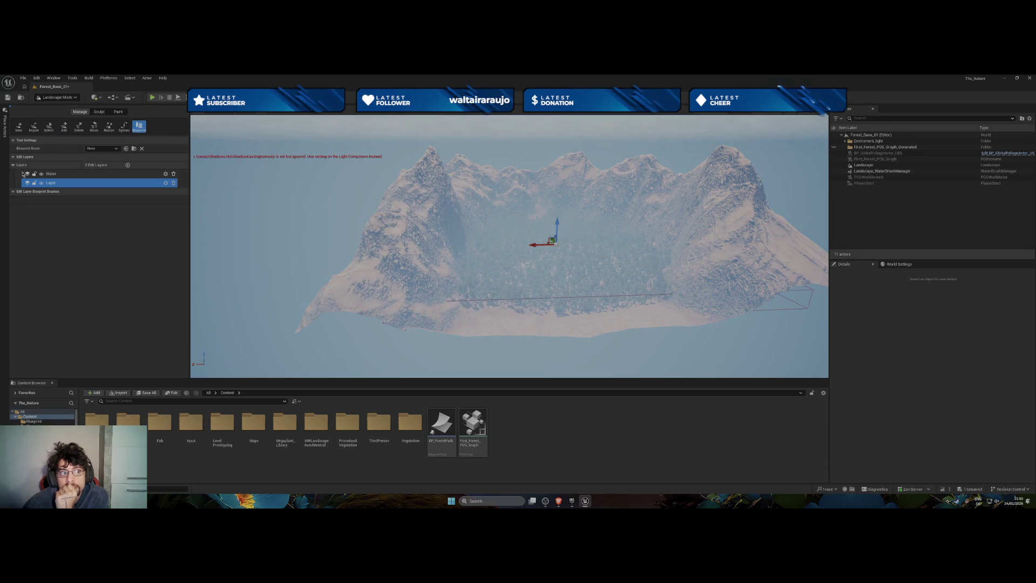
{"action": "left_click", "coordinate": [71, 174]}
{"action": "left_click", "coordinate": [76, 183]}
{"action": "left_click", "coordinate": [90, 174]}
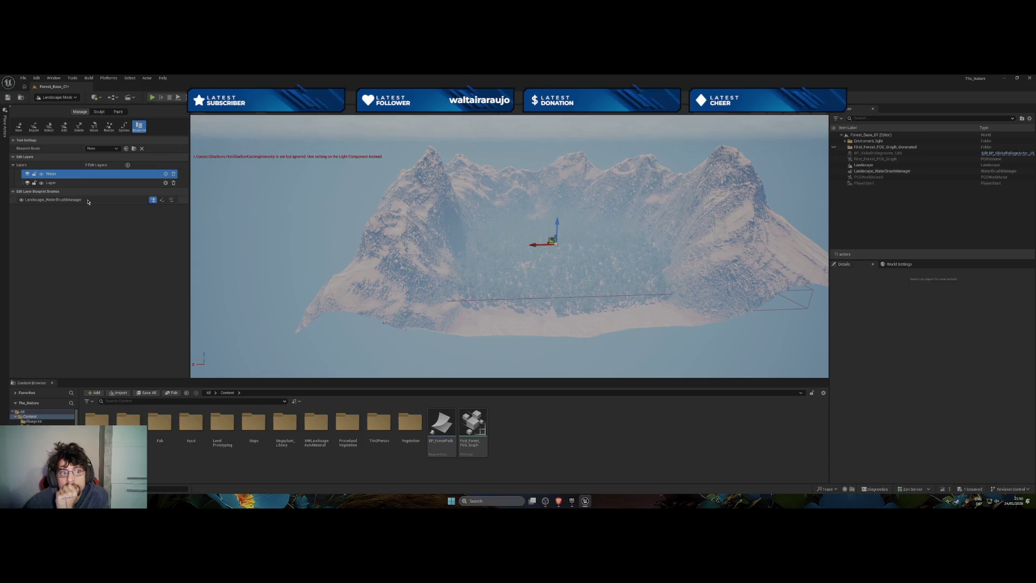
Toggle the water brush's landscape effect, visibility layer and weightmap options on and off
{"action": "left_click", "coordinate": [171, 201]}
{"action": "left_click", "coordinate": [171, 200]}
{"action": "left_click", "coordinate": [171, 200]}
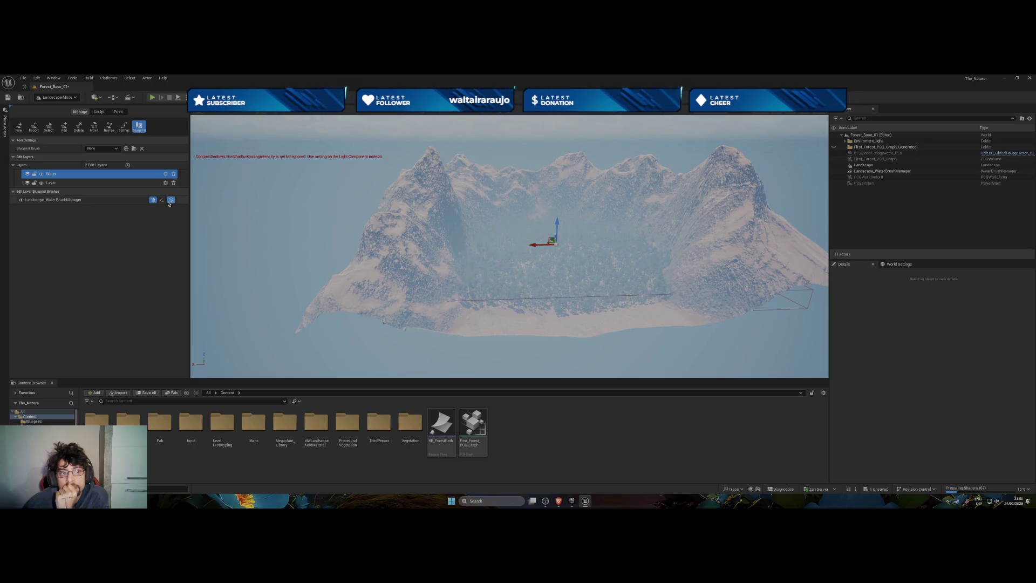
{"action": "left_click", "coordinate": [169, 201]}
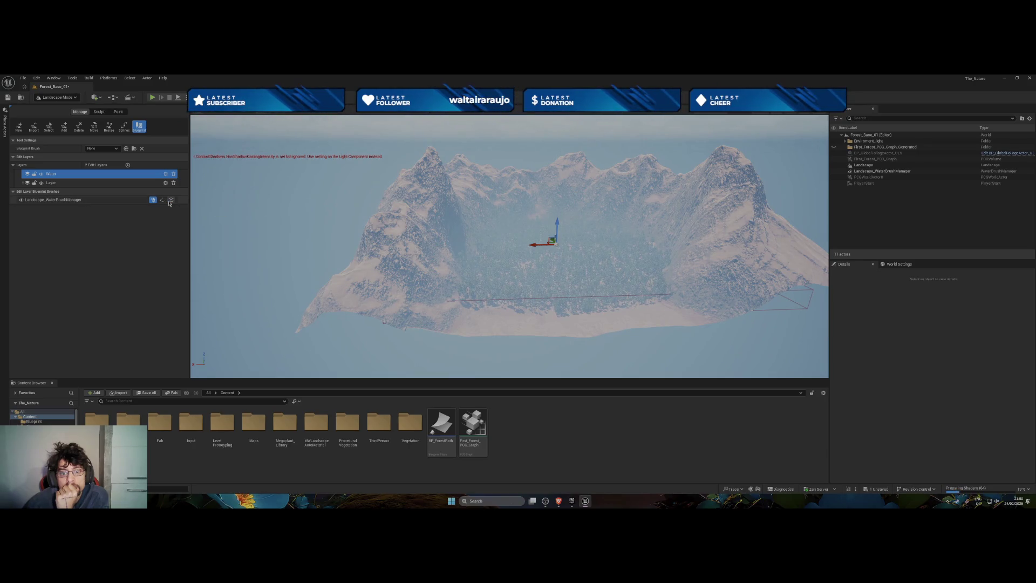
{"action": "left_click", "coordinate": [170, 201]}
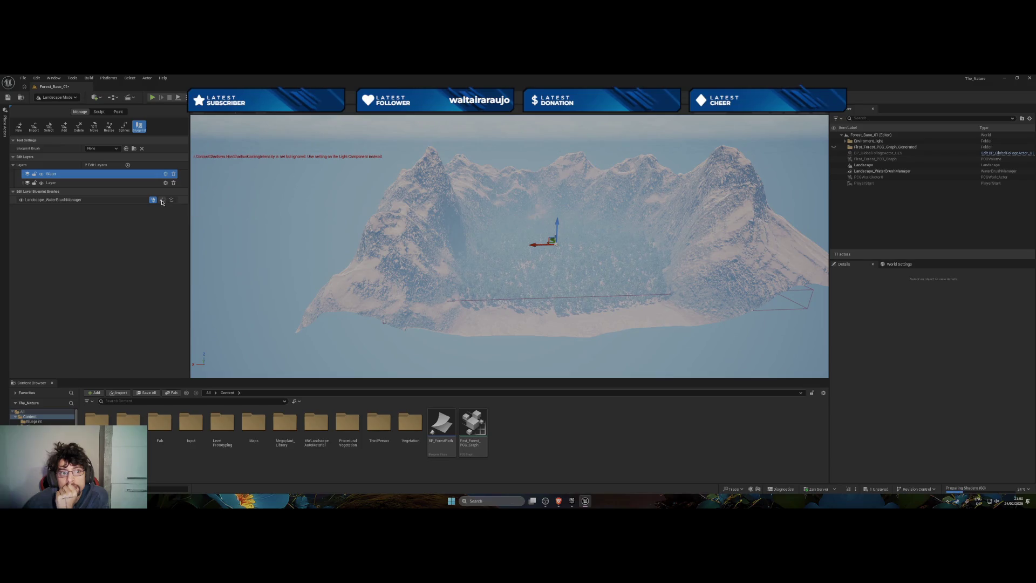
{"action": "left_click", "coordinate": [162, 200]}
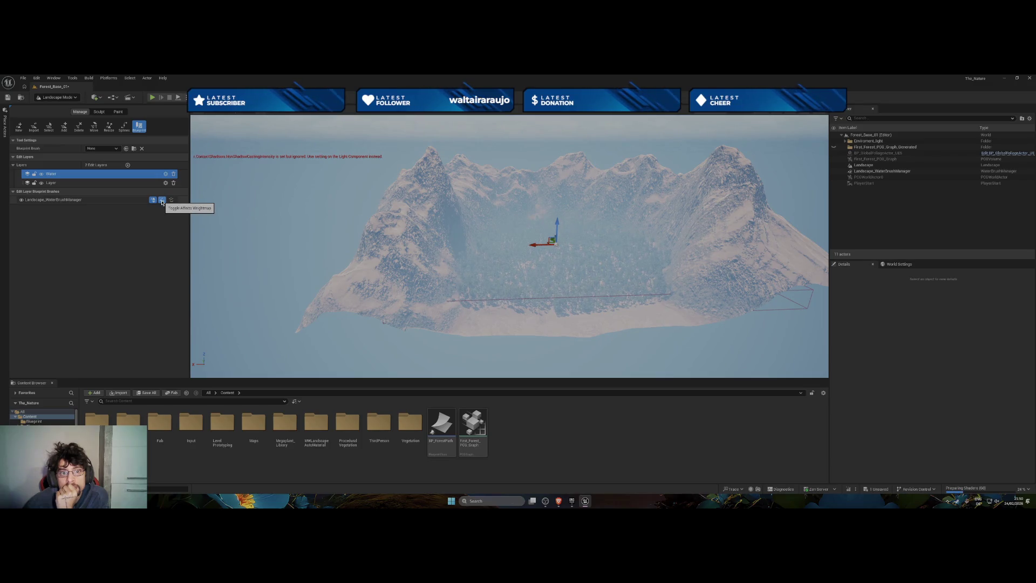
{"action": "left_click", "coordinate": [162, 201]}
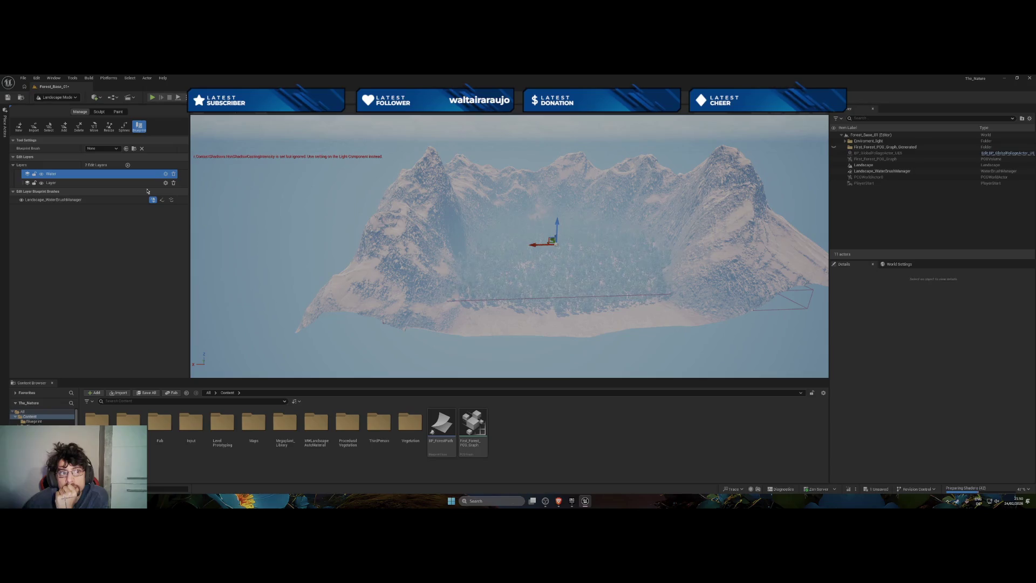
{"action": "left_click", "coordinate": [24, 79]}
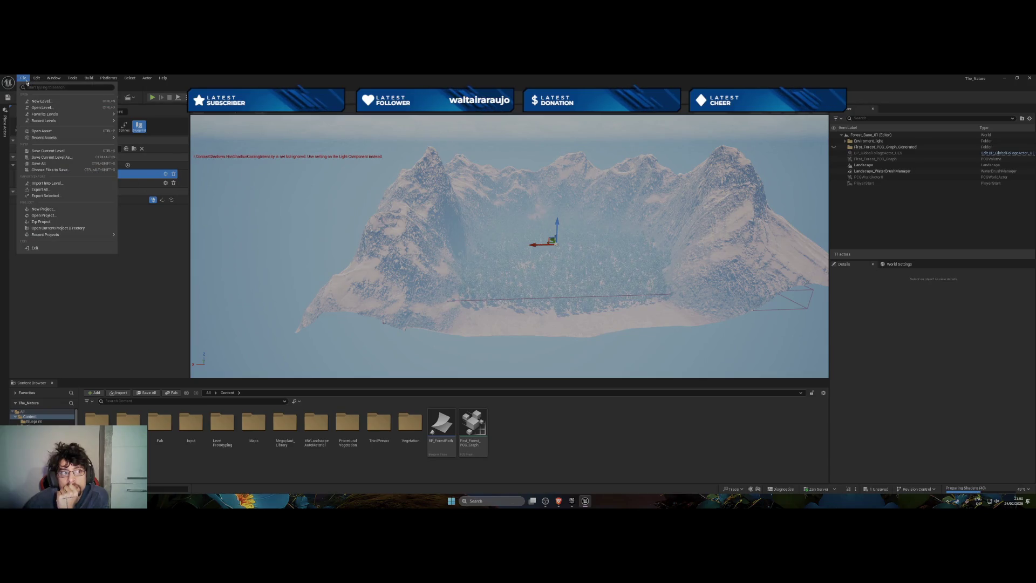
Create a new Empty Level, discarding unsaved changes
{"action": "left_click", "coordinate": [63, 103]}
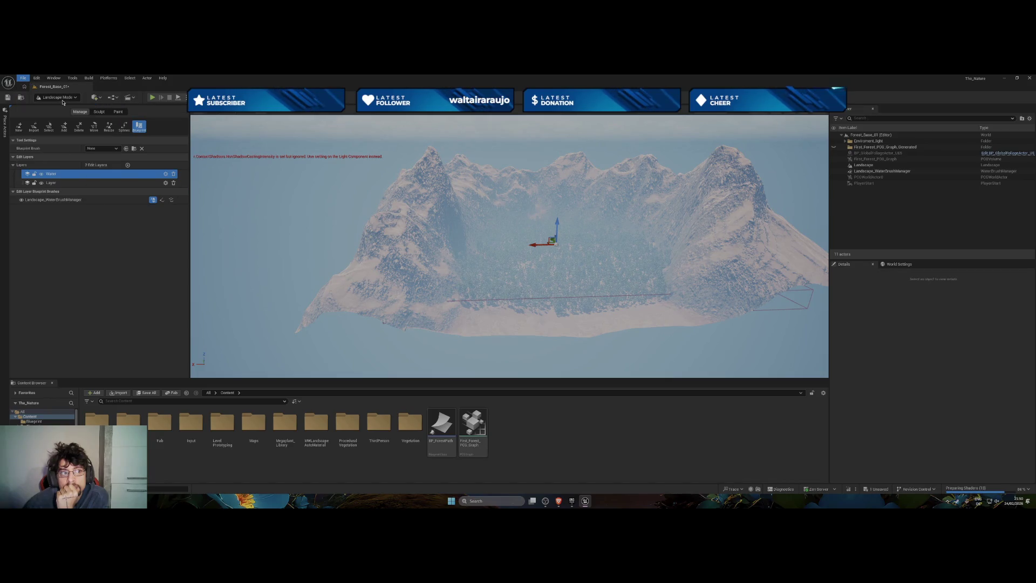
{"action": "left_click", "coordinate": [547, 252]}
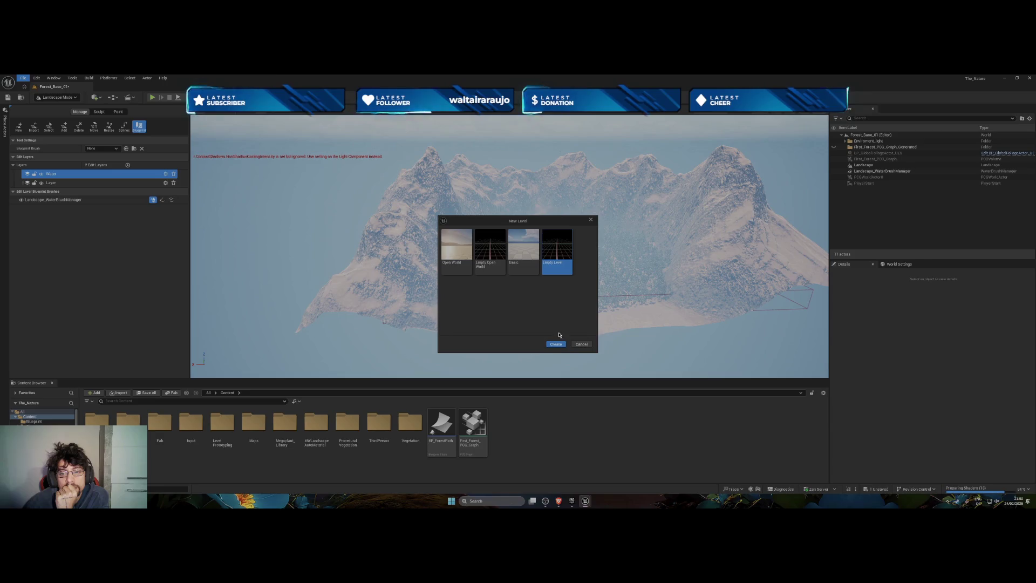
{"action": "left_click", "coordinate": [560, 344]}
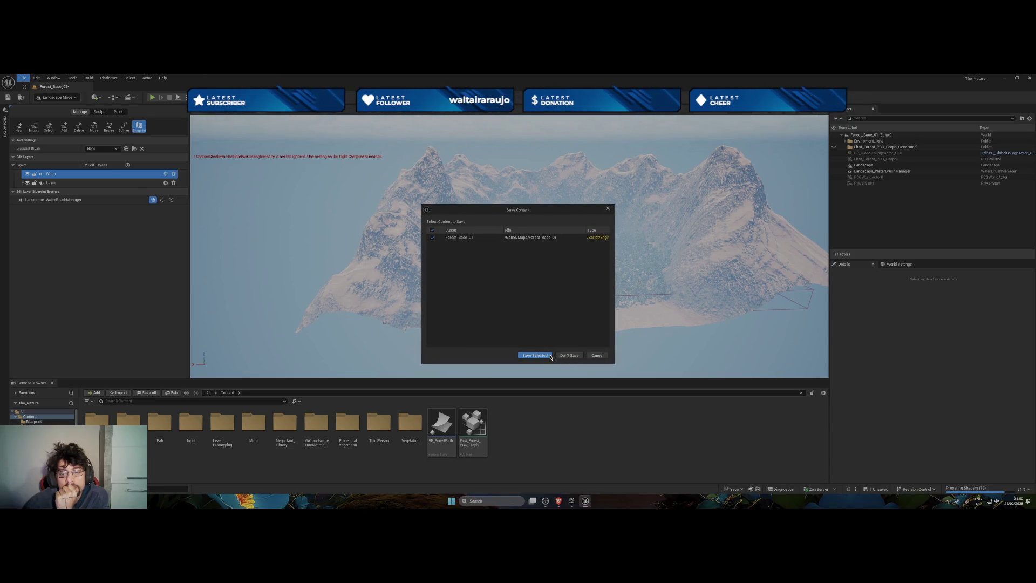
{"action": "left_click", "coordinate": [562, 356]}
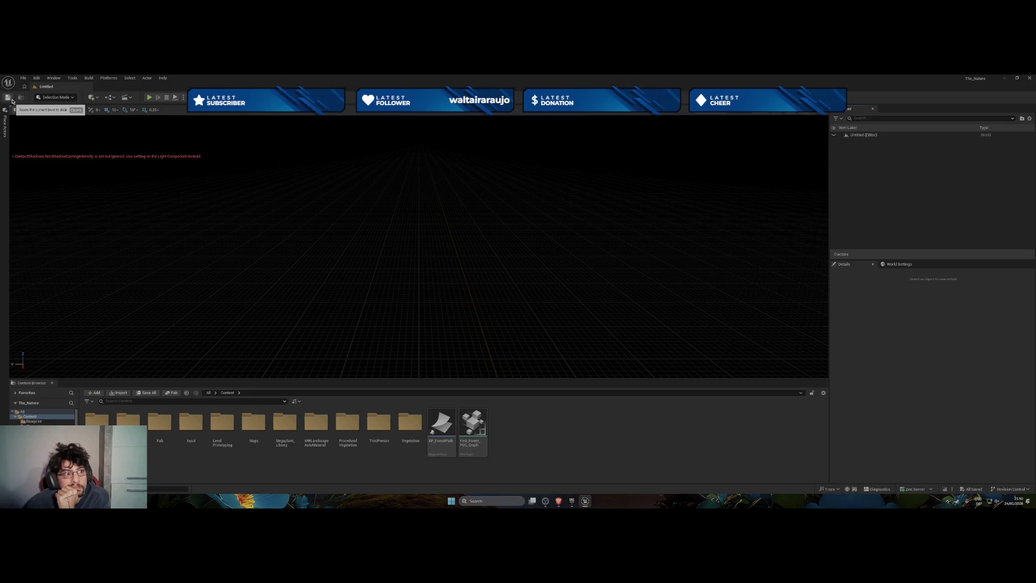
Switch to Landscape mode and choose creating the landscape from a heightmap file
{"action": "left_click", "coordinate": [54, 97]}
{"action": "left_click", "coordinate": [54, 115]}
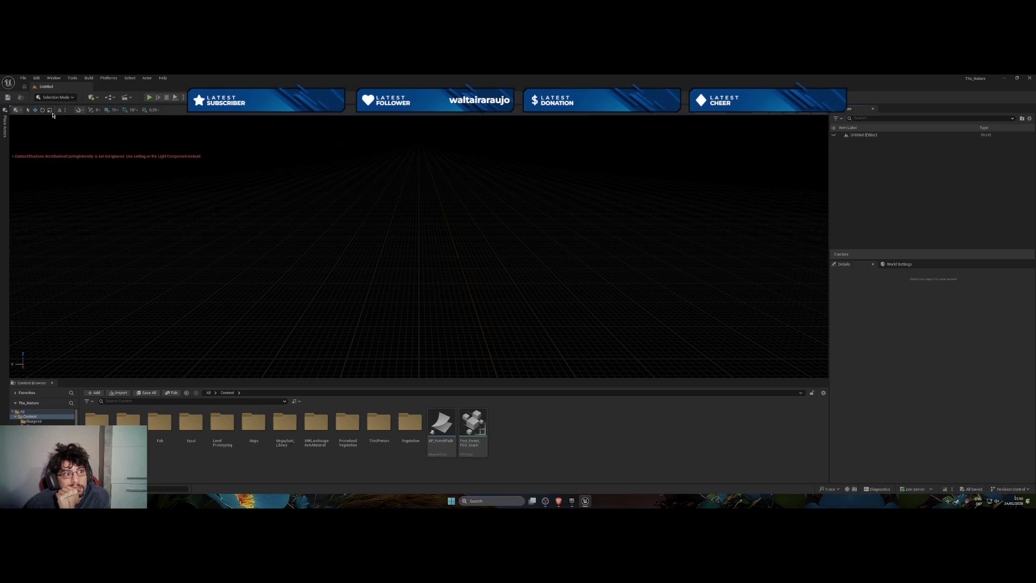
{"action": "left_click", "coordinate": [120, 149]}
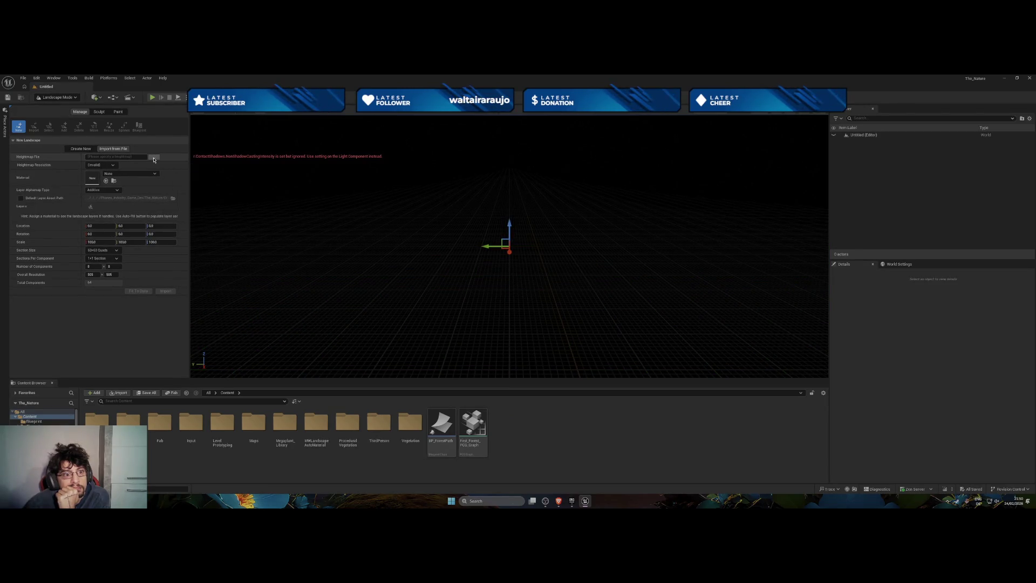
Browse Documents for a heightmap file, then cancel without selecting one
{"action": "left_click", "coordinate": [153, 159]}
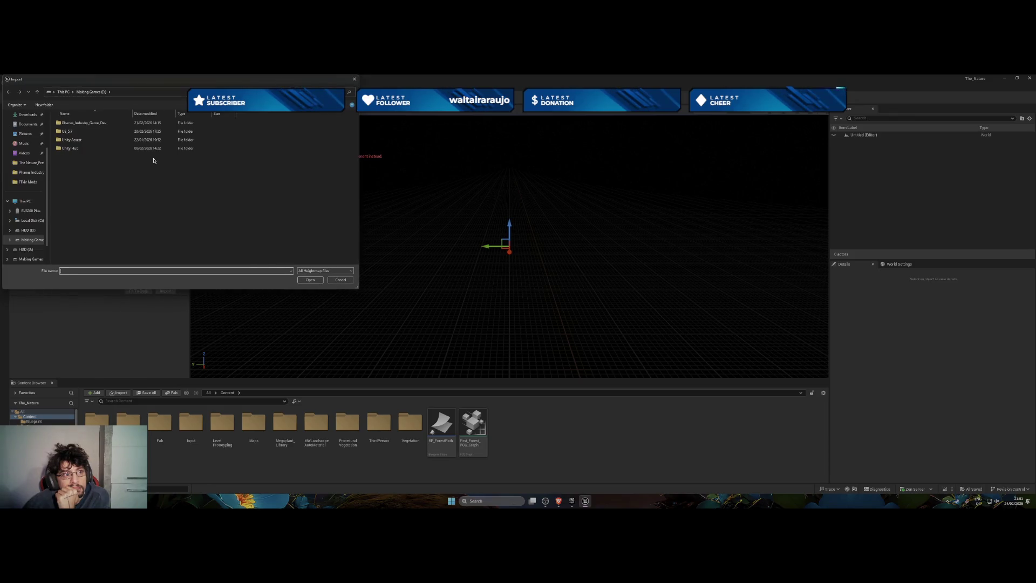
{"action": "left_click", "coordinate": [341, 279]}
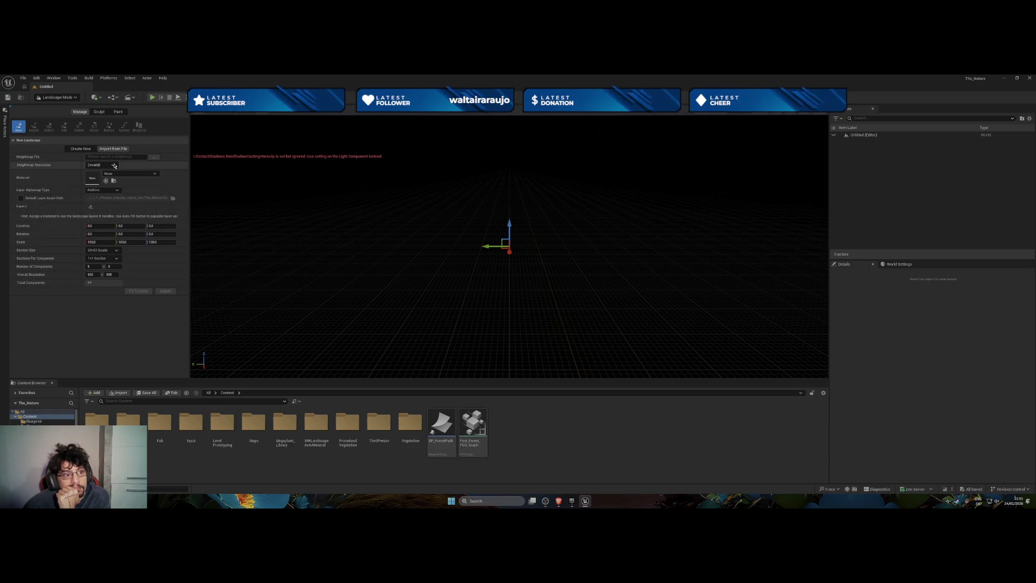
{"action": "left_click", "coordinate": [154, 157]}
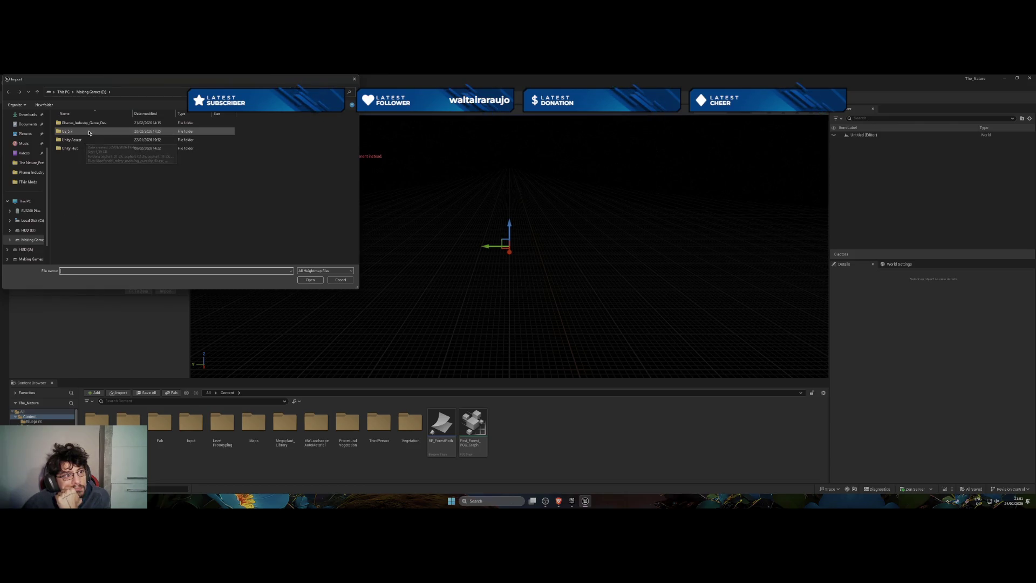
{"action": "left_click", "coordinate": [28, 125]}
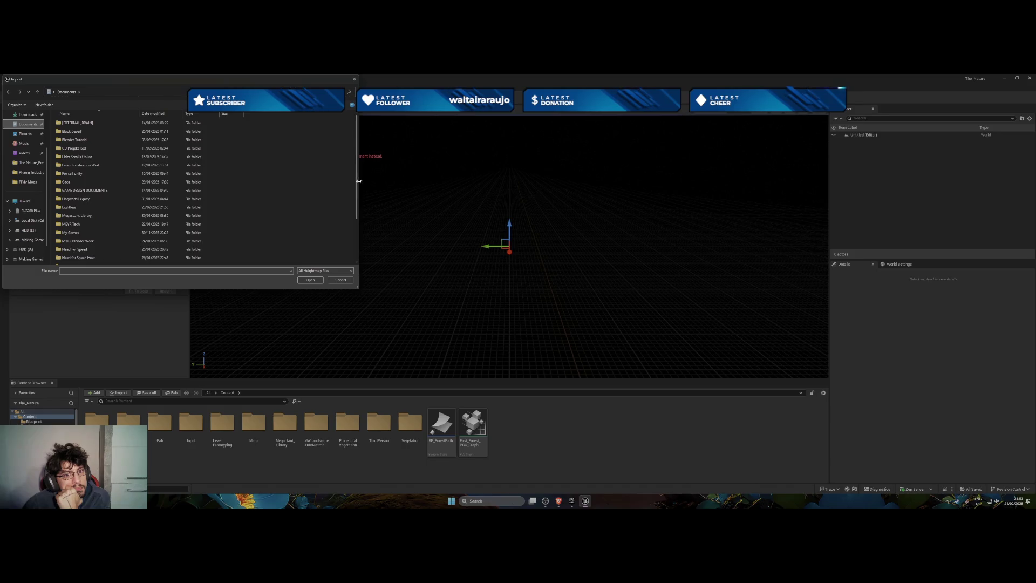
{"action": "left_click_drag", "start_coordinate": [359, 183], "coordinate": [355, 224]}
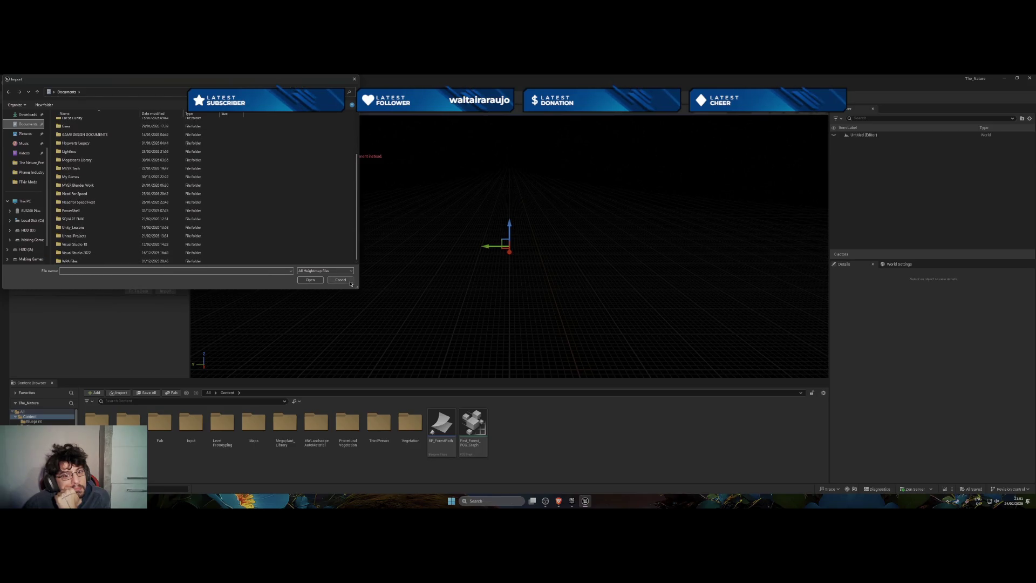
{"action": "left_click", "coordinate": [342, 280]}
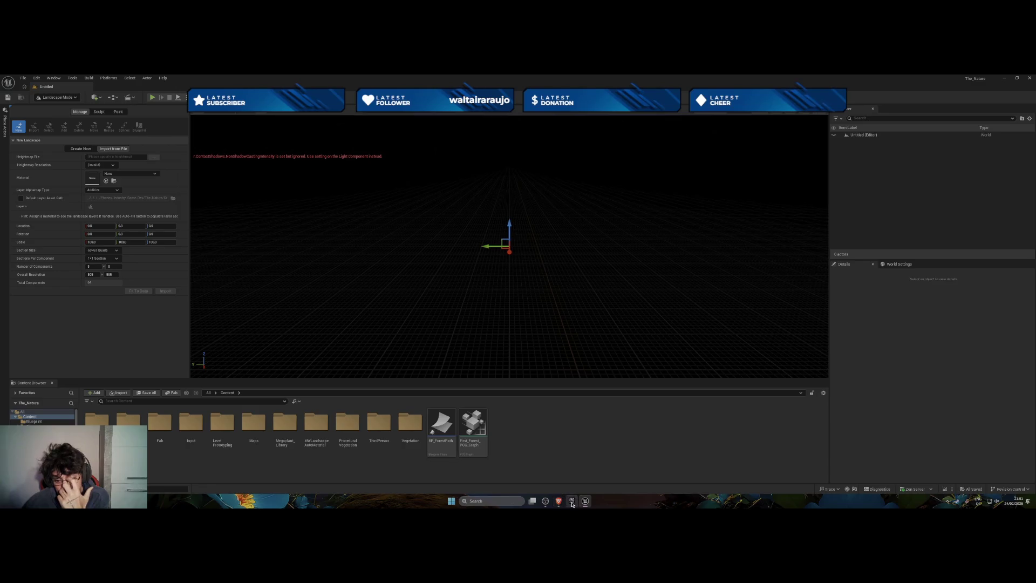
{"action": "mouse_move", "coordinate": [572, 504]}
{"action": "left_click", "coordinate": [591, 470]}
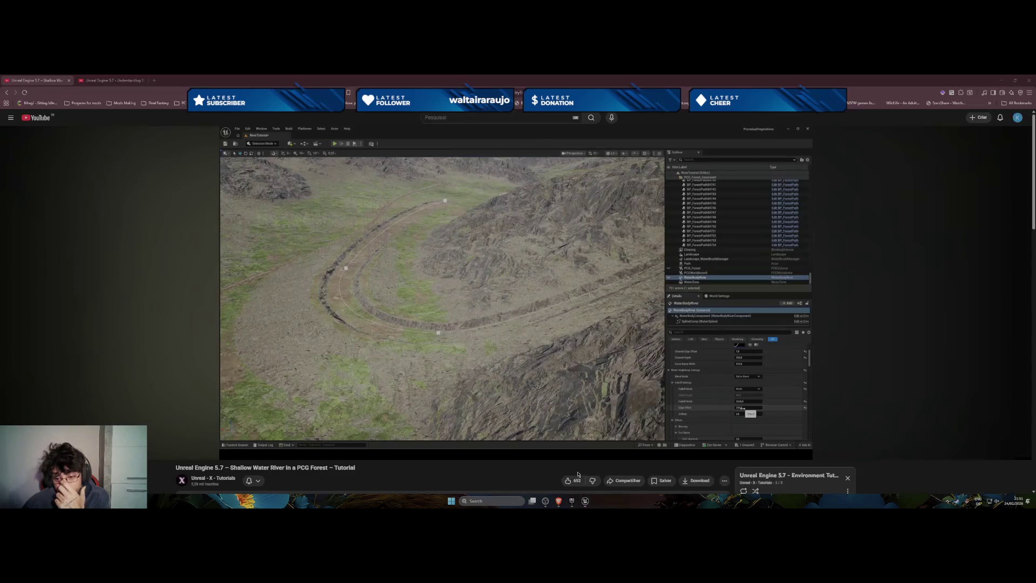
Search 'free heightmaps landscape' in a new Brave tab
{"action": "left_click", "coordinate": [154, 80]}
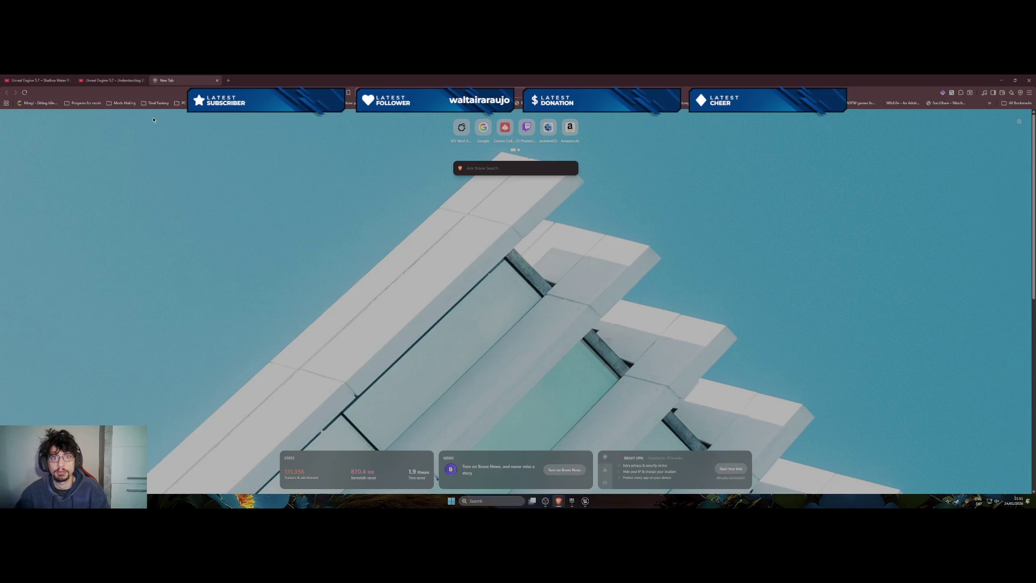
{"action": "type", "text": "fre"}
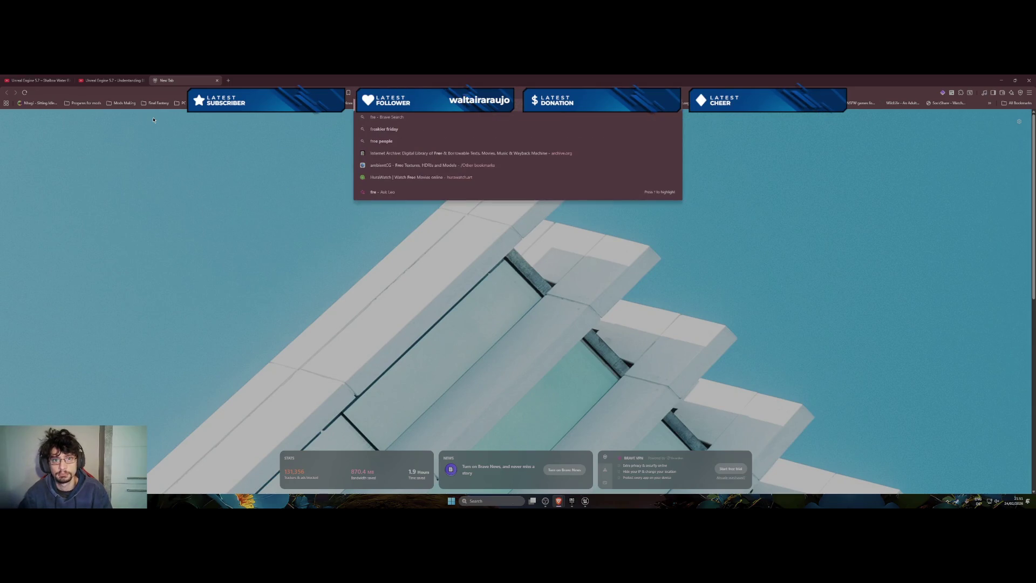
{"action": "type", "text": "e hieghtmaps landscape"}
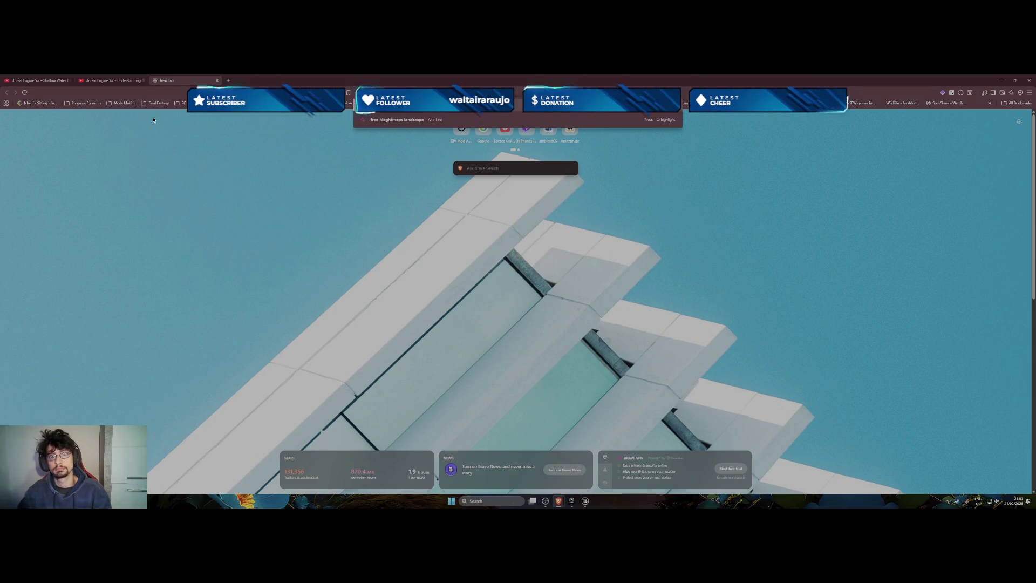
{"action": "key", "text": "Return"}
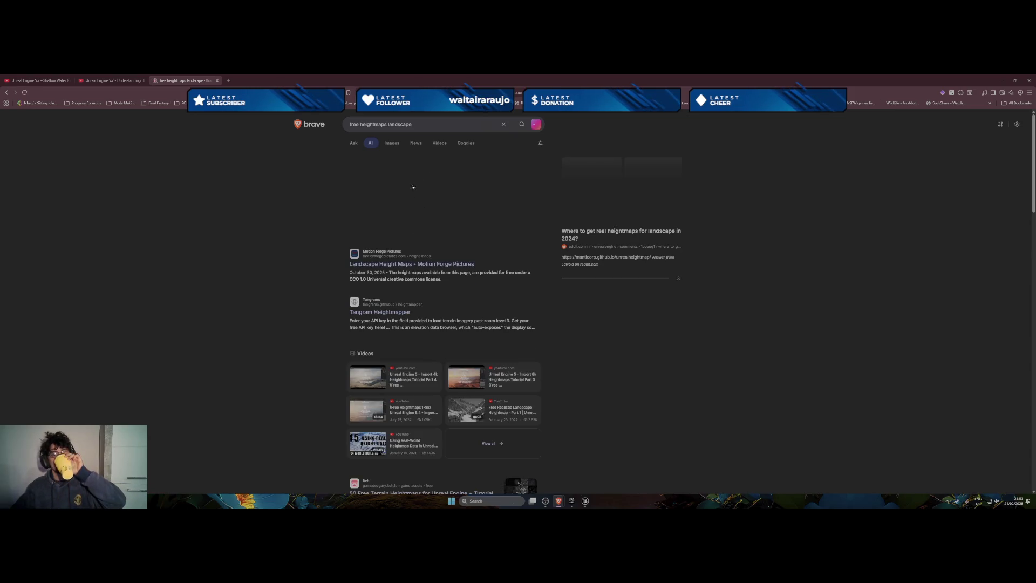
Open Motion Forge's Landscape Height Maps page and scroll through Great Lakes, Rolling Hills and others to the store
{"action": "left_click", "coordinate": [415, 263]}
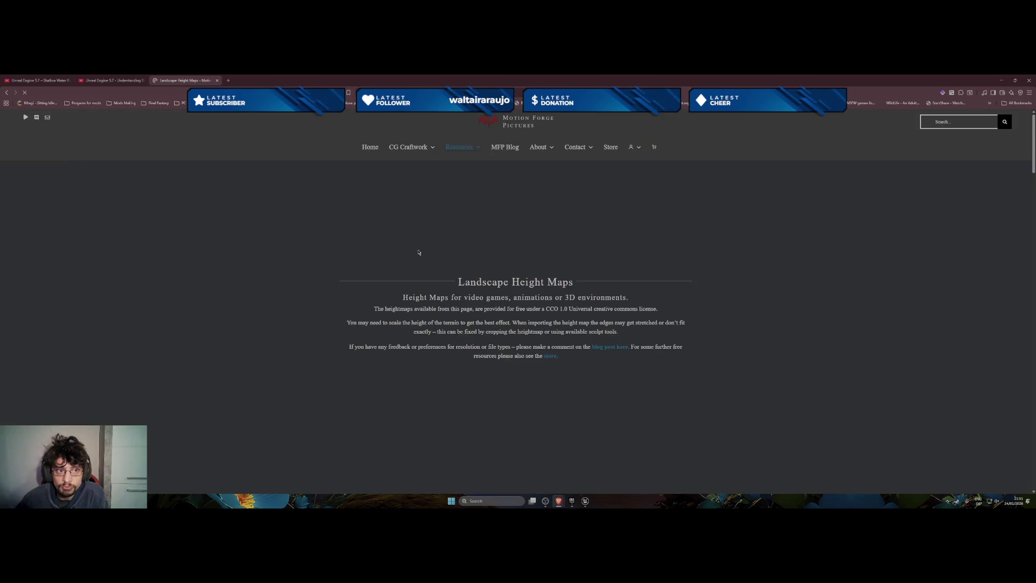
{"action": "scroll", "coordinate": [644, 297], "scroll_direction": "down", "scroll_amount": 4}
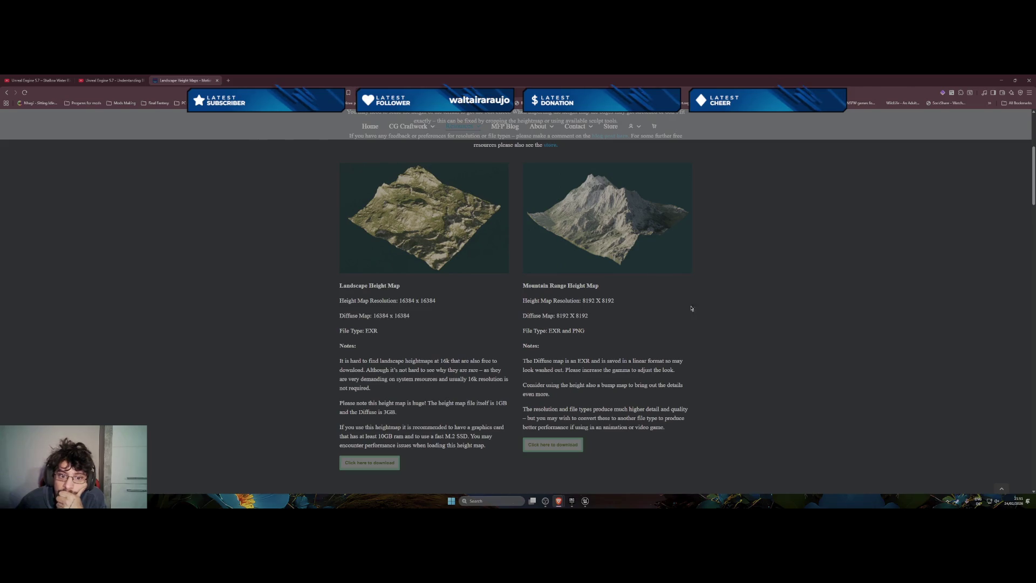
{"action": "scroll", "coordinate": [560, 296], "scroll_direction": "down", "scroll_amount": 4}
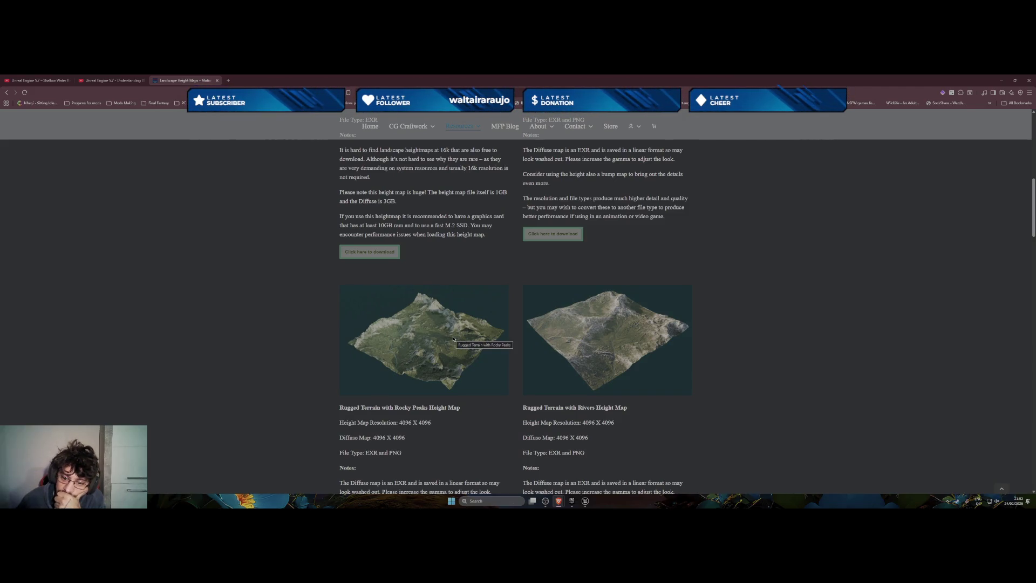
{"action": "scroll", "coordinate": [453, 339], "scroll_direction": "down", "scroll_amount": 1}
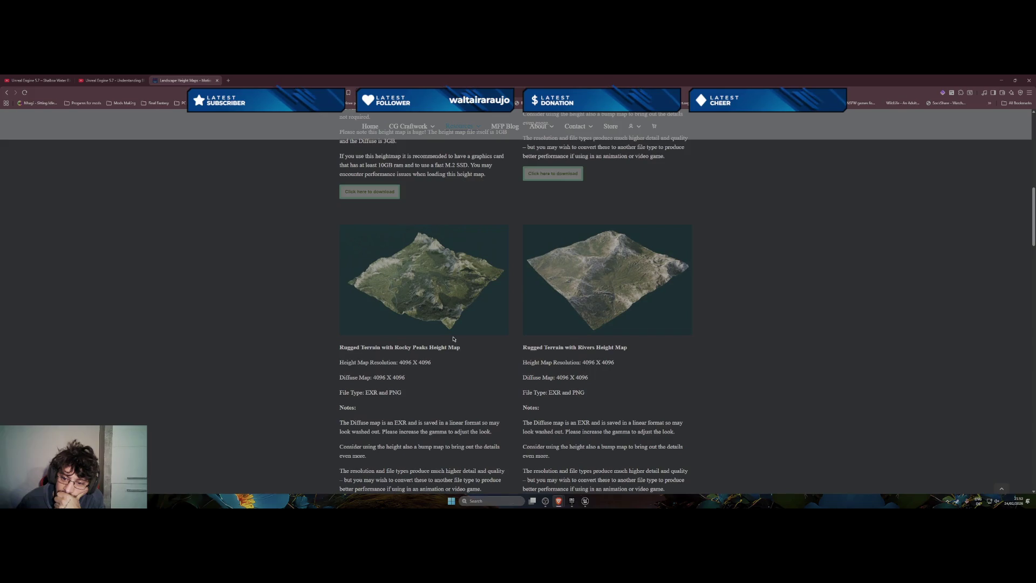
{"action": "scroll", "coordinate": [453, 339], "scroll_direction": "down", "scroll_amount": 5}
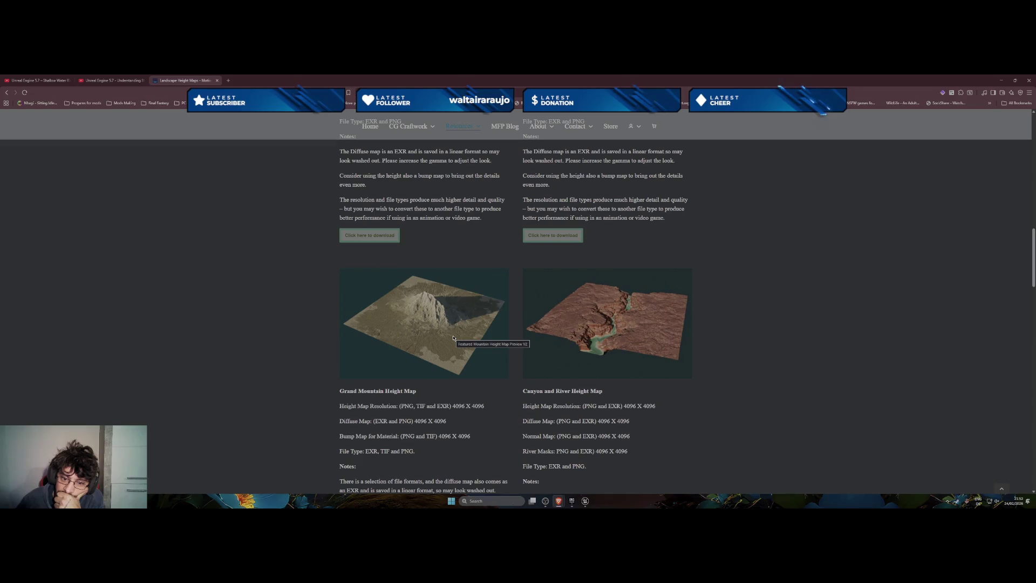
{"action": "scroll", "coordinate": [453, 338], "scroll_direction": "down", "scroll_amount": 4}
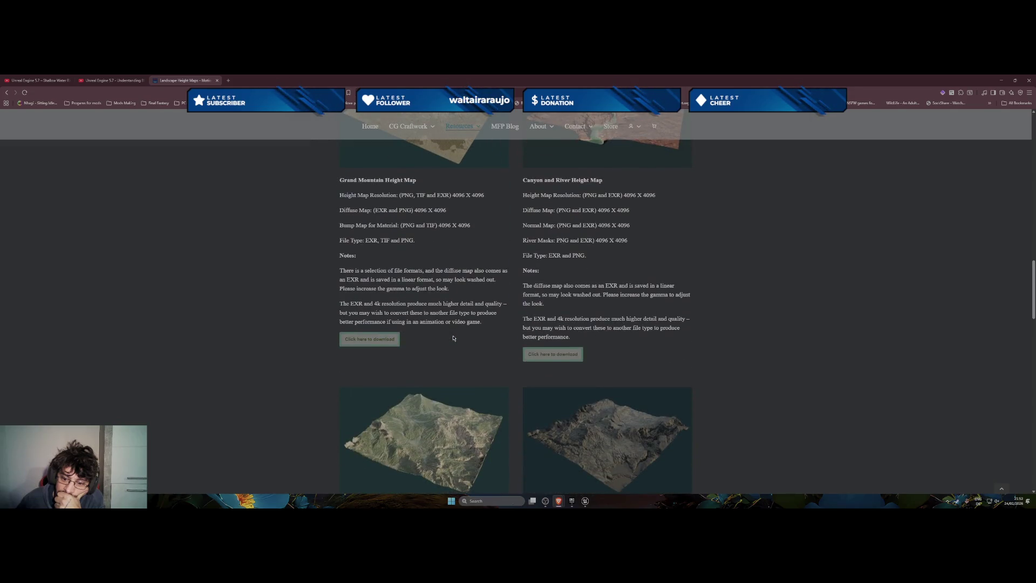
{"action": "scroll", "coordinate": [453, 338], "scroll_direction": "down", "scroll_amount": 1}
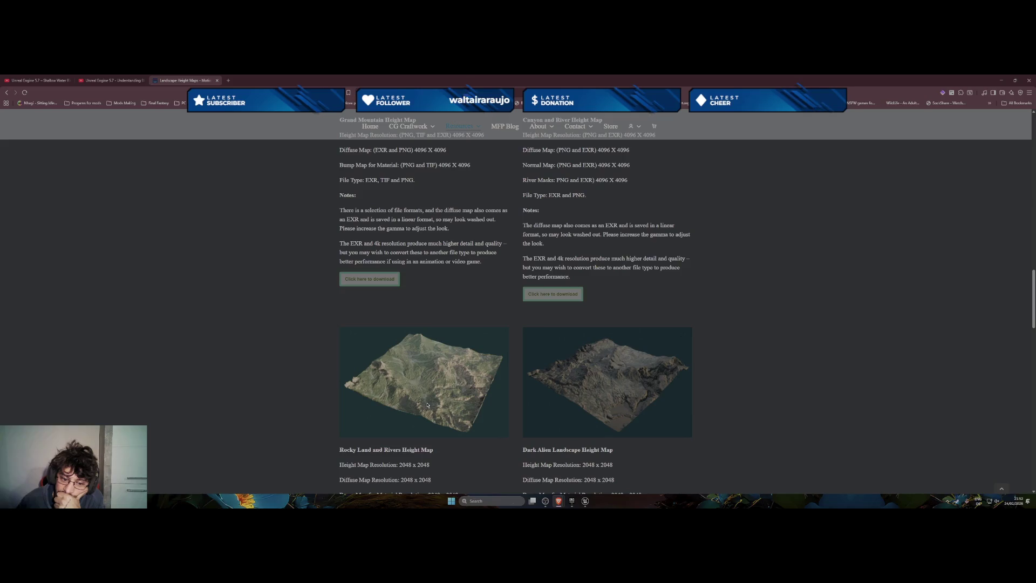
{"action": "scroll", "coordinate": [428, 405], "scroll_direction": "down", "scroll_amount": 5}
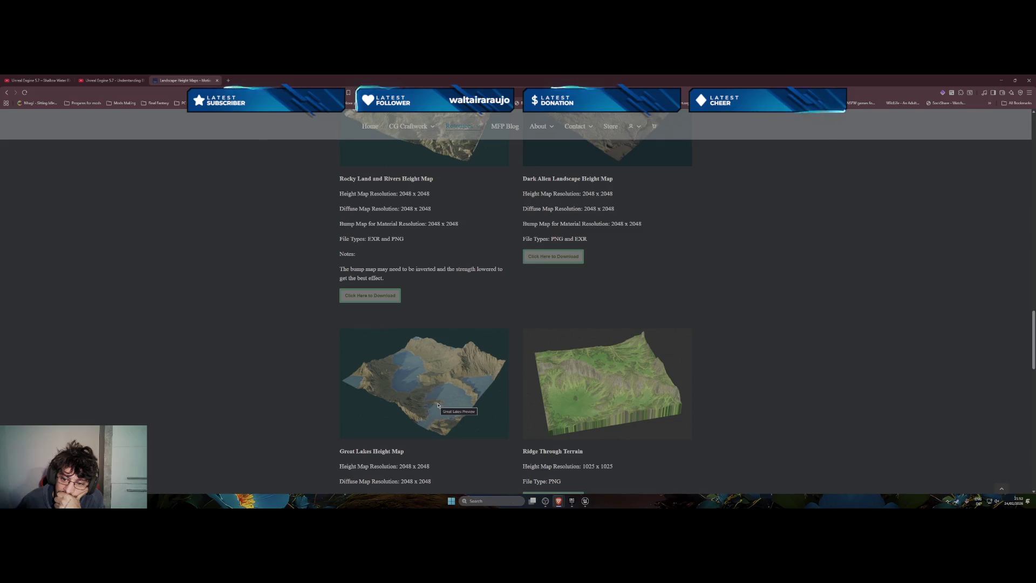
{"action": "scroll", "coordinate": [438, 405], "scroll_direction": "down", "scroll_amount": 2}
{"action": "scroll", "coordinate": [438, 405], "scroll_direction": "down", "scroll_amount": 1}
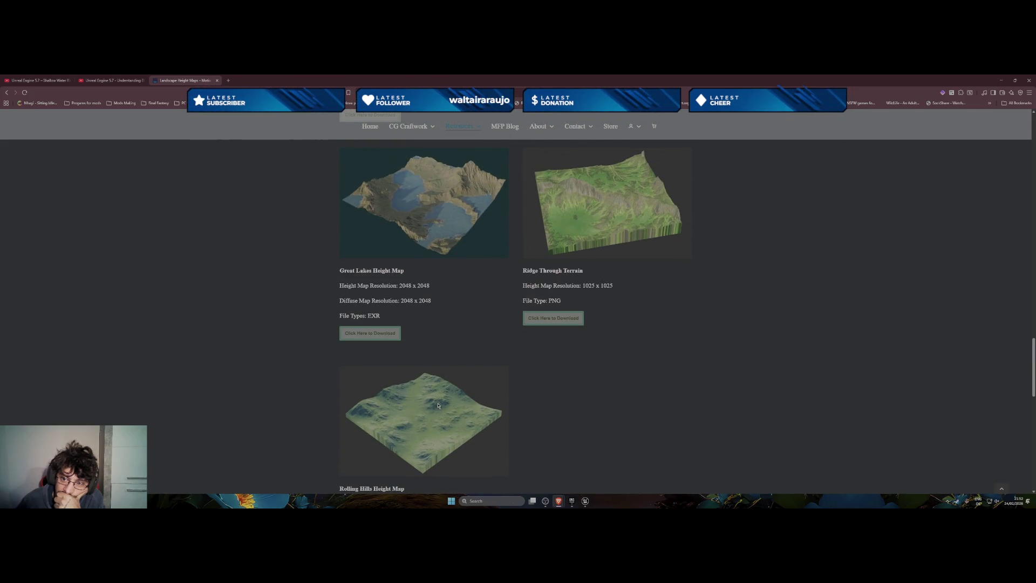
{"action": "scroll", "coordinate": [438, 405], "scroll_direction": "down", "scroll_amount": 5}
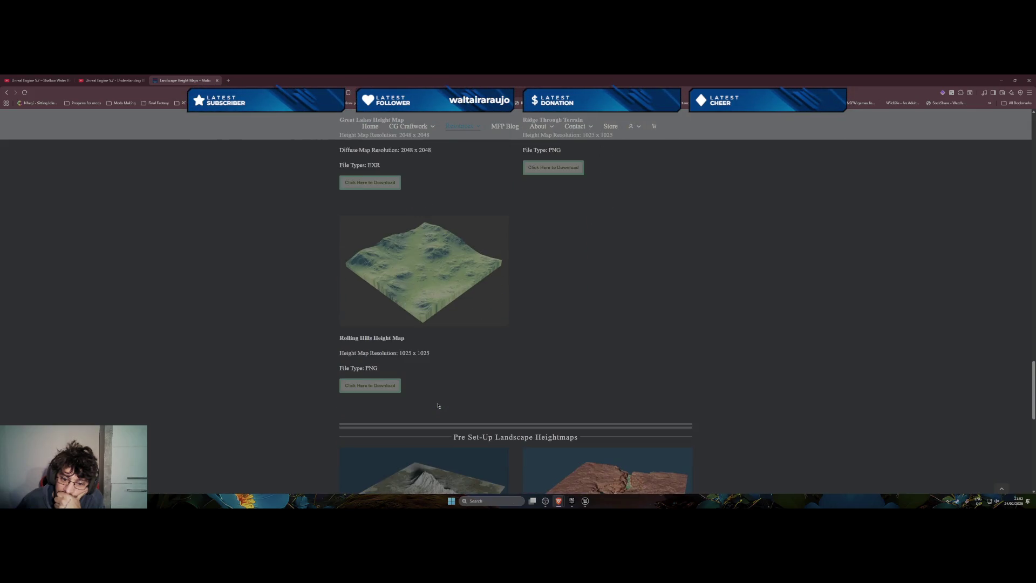
{"action": "scroll", "coordinate": [438, 405], "scroll_direction": "down", "scroll_amount": 3}
{"action": "scroll", "coordinate": [438, 406], "scroll_direction": "up", "scroll_amount": 2}
{"action": "scroll", "coordinate": [439, 407], "scroll_direction": "down", "scroll_amount": 5}
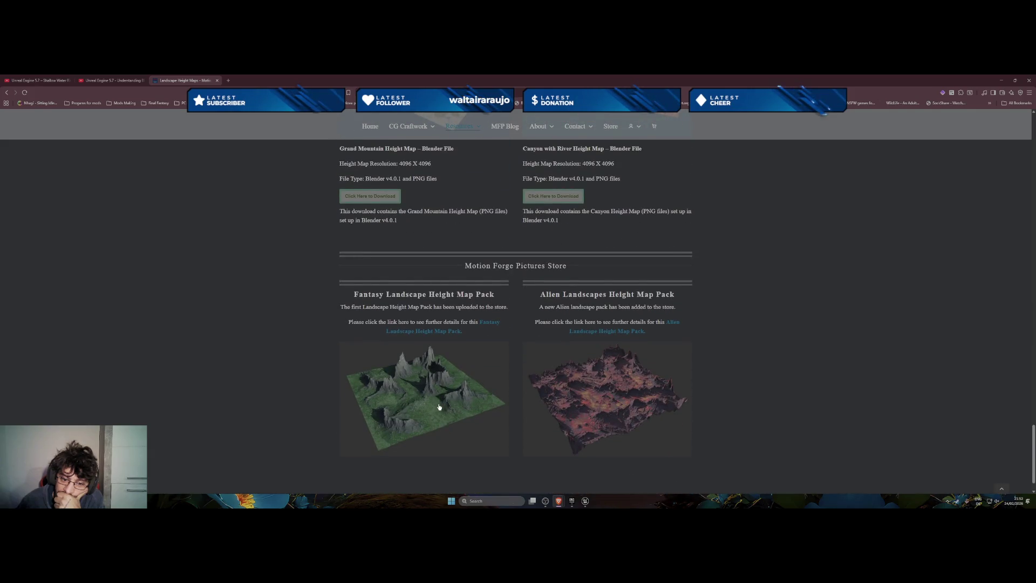
{"action": "scroll", "coordinate": [439, 407], "scroll_direction": "up", "scroll_amount": 3}
{"action": "scroll", "coordinate": [440, 407], "scroll_direction": "down", "scroll_amount": 4}
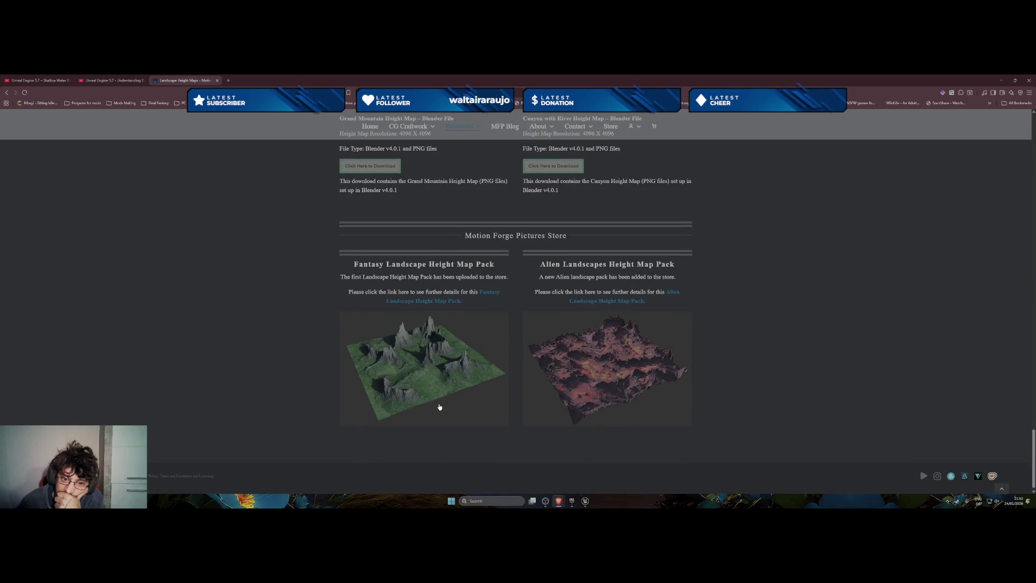
View the Fantasy Landscape Height Map Pack preview images, then return to Landscape Height Maps
{"action": "left_click", "coordinate": [425, 373]}
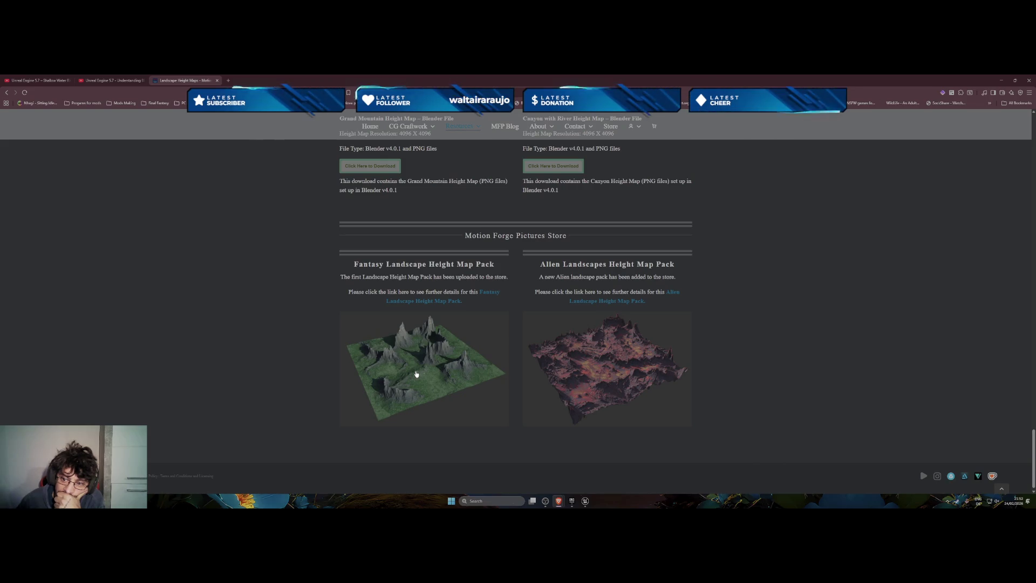
{"action": "scroll", "coordinate": [362, 368], "scroll_direction": "down", "scroll_amount": 1}
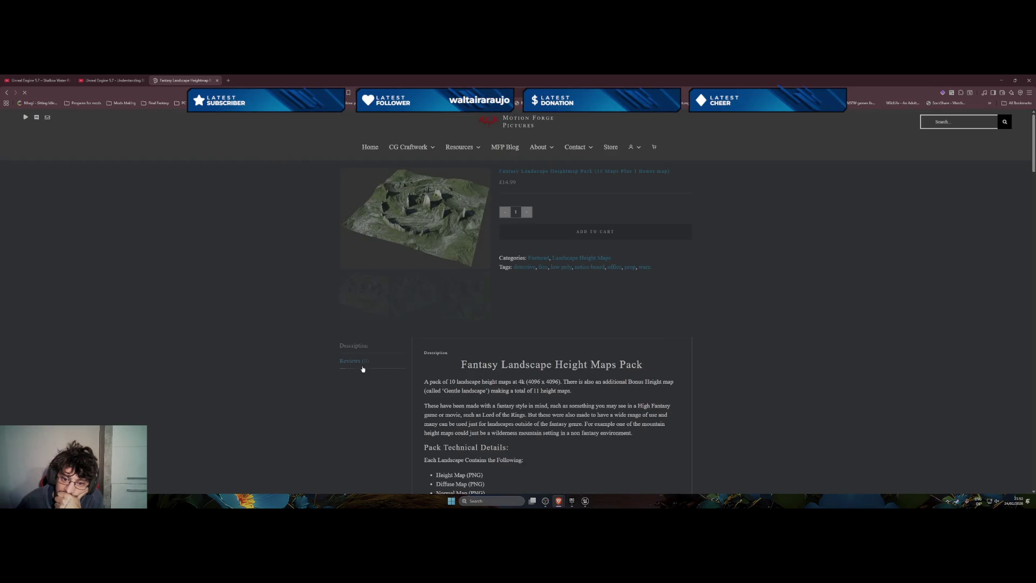
{"action": "scroll", "coordinate": [363, 368], "scroll_direction": "up", "scroll_amount": 1}
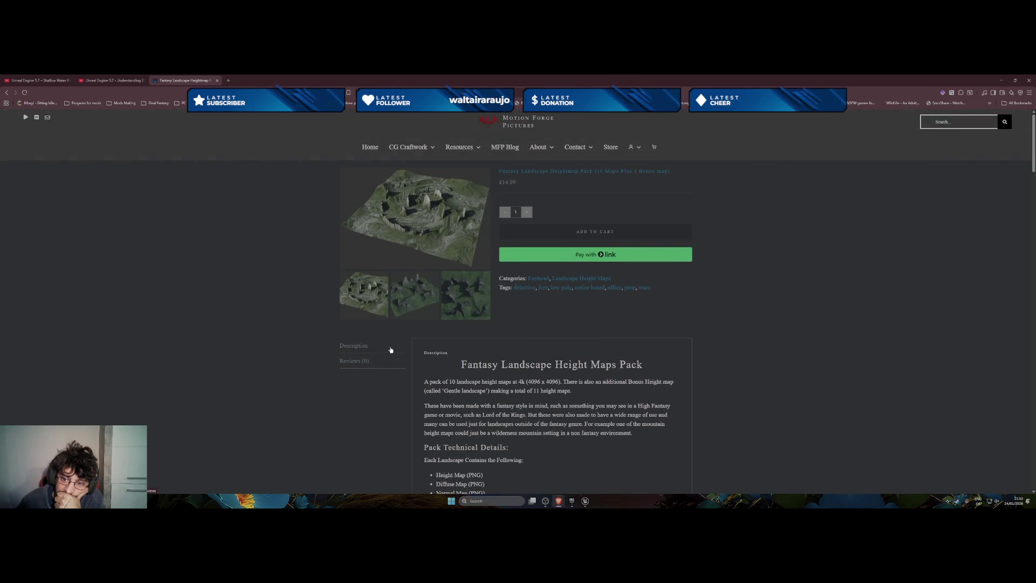
{"action": "left_click", "coordinate": [401, 317]}
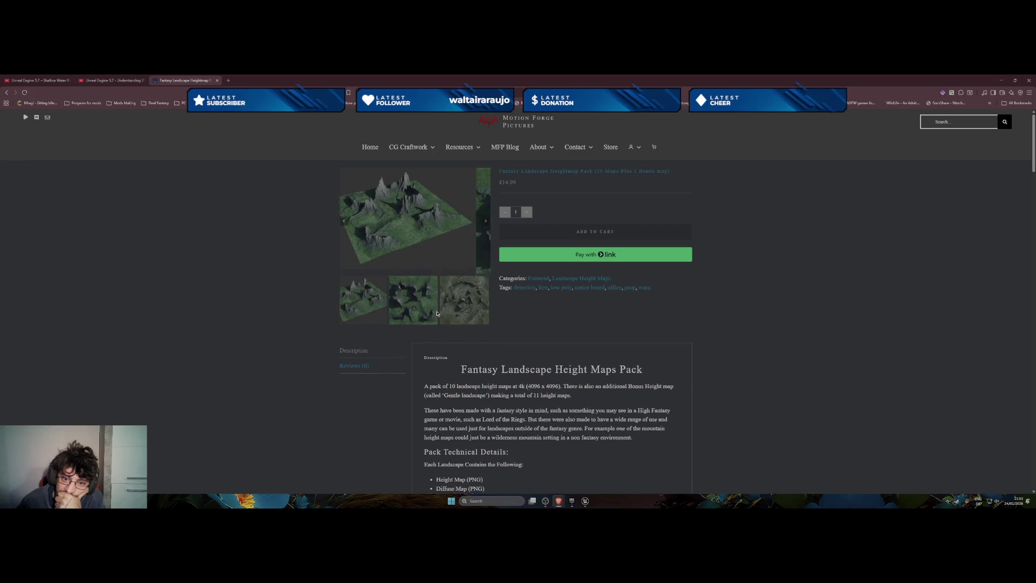
{"action": "left_click", "coordinate": [6, 93]}
Find Rolling Hills Height Map and save its 1k zip to Downloads
{"action": "scroll", "coordinate": [507, 421], "scroll_direction": "up", "scroll_amount": 4}
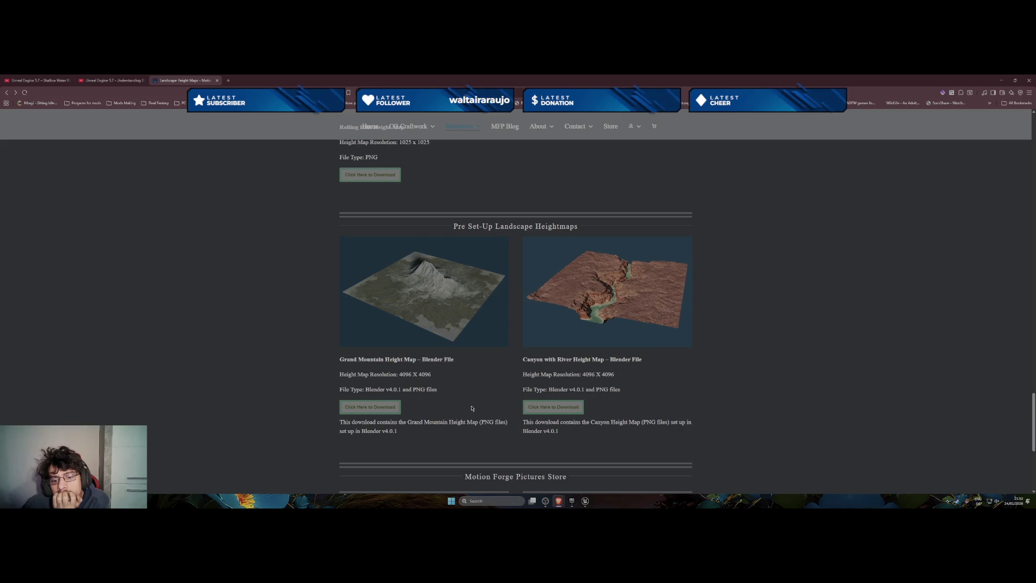
{"action": "scroll", "coordinate": [472, 408], "scroll_direction": "up", "scroll_amount": 3}
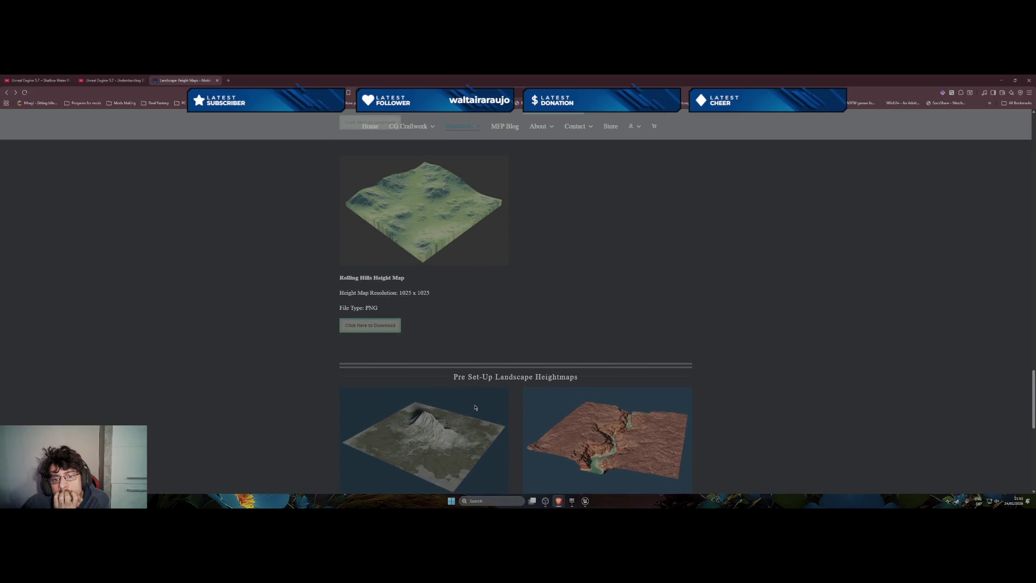
{"action": "scroll", "coordinate": [474, 407], "scroll_direction": "up", "scroll_amount": 1}
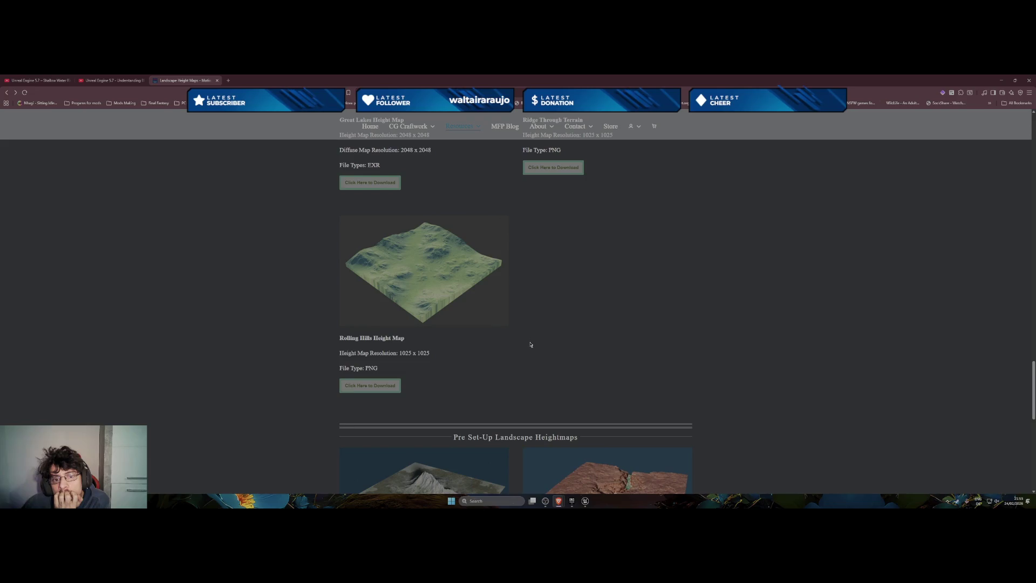
{"action": "scroll", "coordinate": [530, 345], "scroll_direction": "up", "scroll_amount": 2}
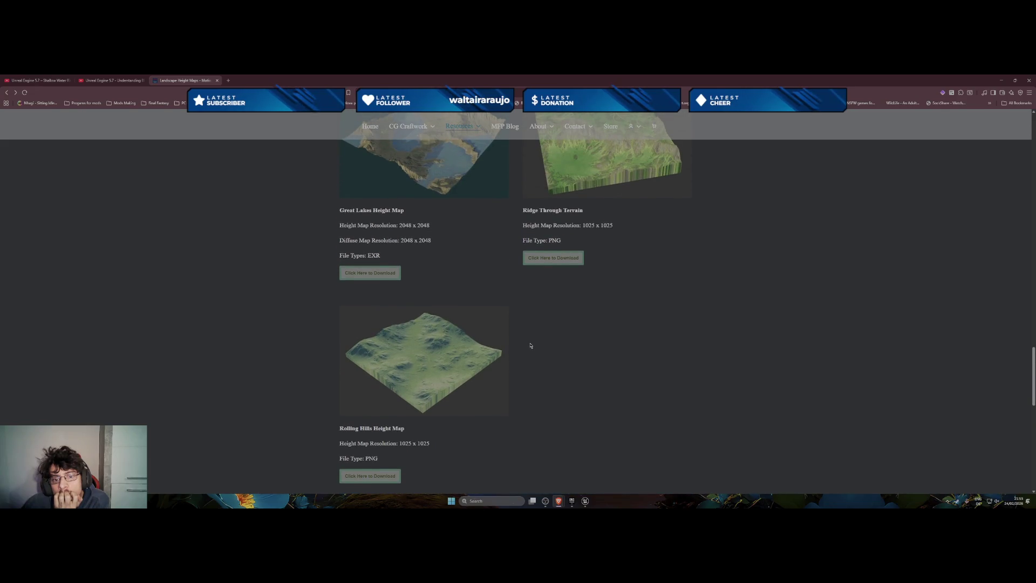
{"action": "scroll", "coordinate": [530, 346], "scroll_direction": "up", "scroll_amount": 2}
{"action": "scroll", "coordinate": [477, 360], "scroll_direction": "down", "scroll_amount": 4}
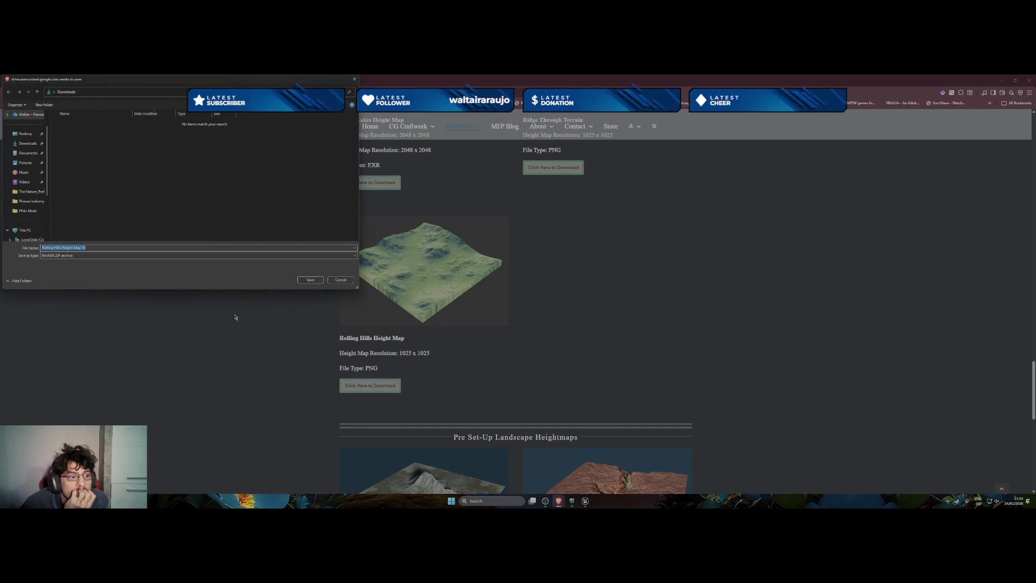
{"action": "left_click", "coordinate": [309, 280]}
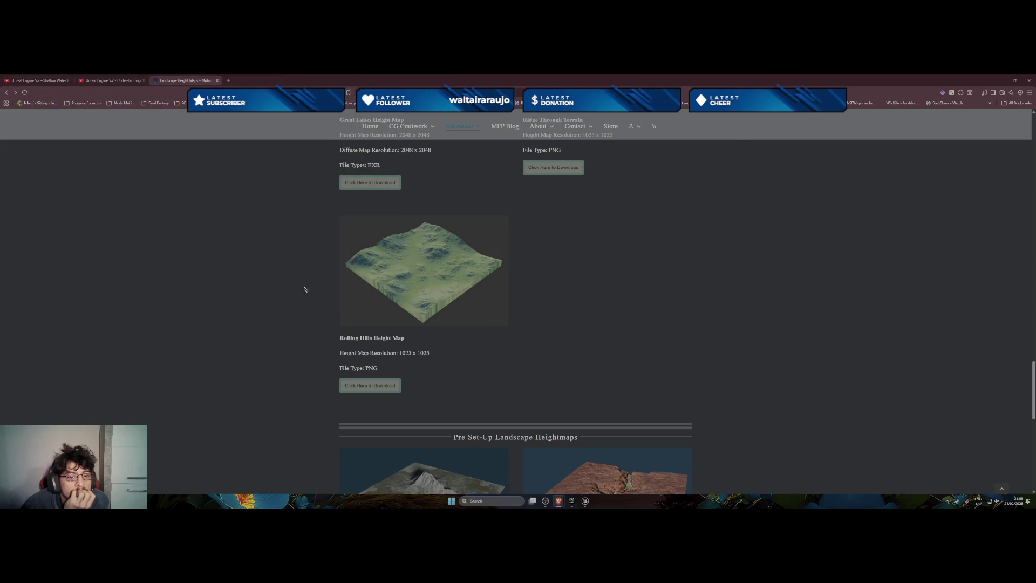
Show the downloaded Rolling Hills zip in its Downloads folder from the recent downloads
{"action": "scroll", "coordinate": [459, 353], "scroll_direction": "up", "scroll_amount": 10}
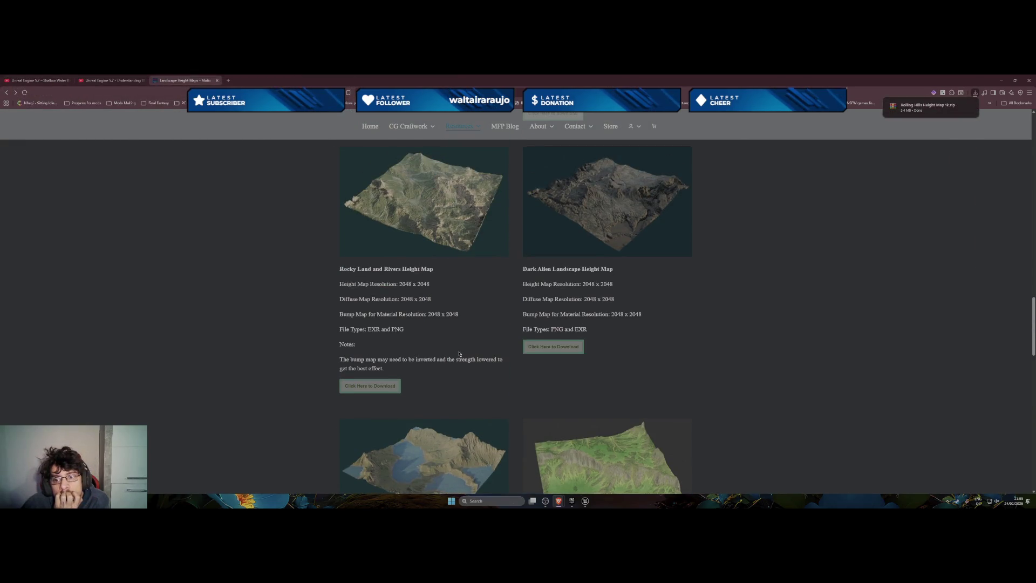
{"action": "scroll", "coordinate": [459, 354], "scroll_direction": "up", "scroll_amount": 2}
{"action": "scroll", "coordinate": [459, 359], "scroll_direction": "down", "scroll_amount": 1}
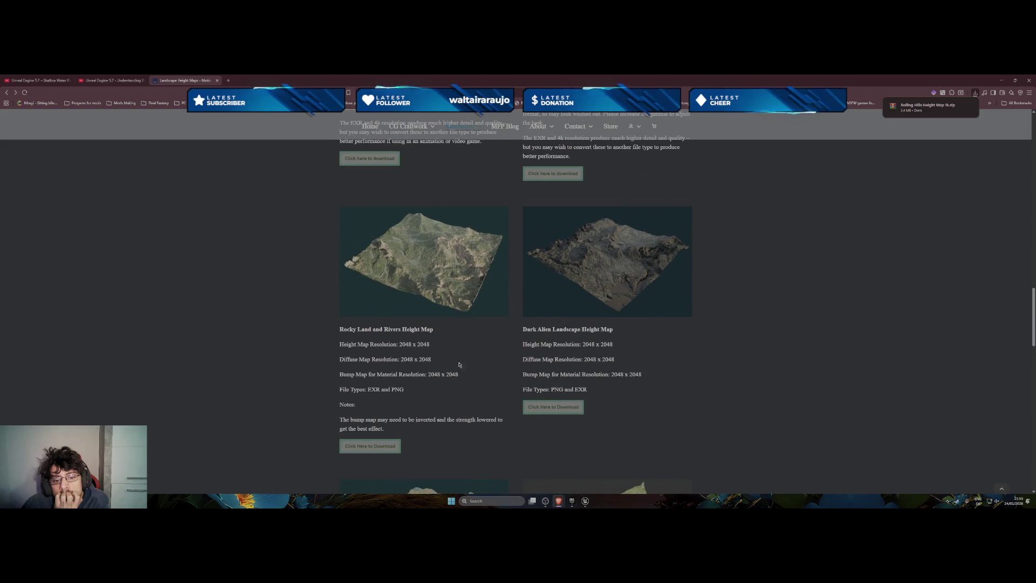
{"action": "mouse_move", "coordinate": [559, 501]}
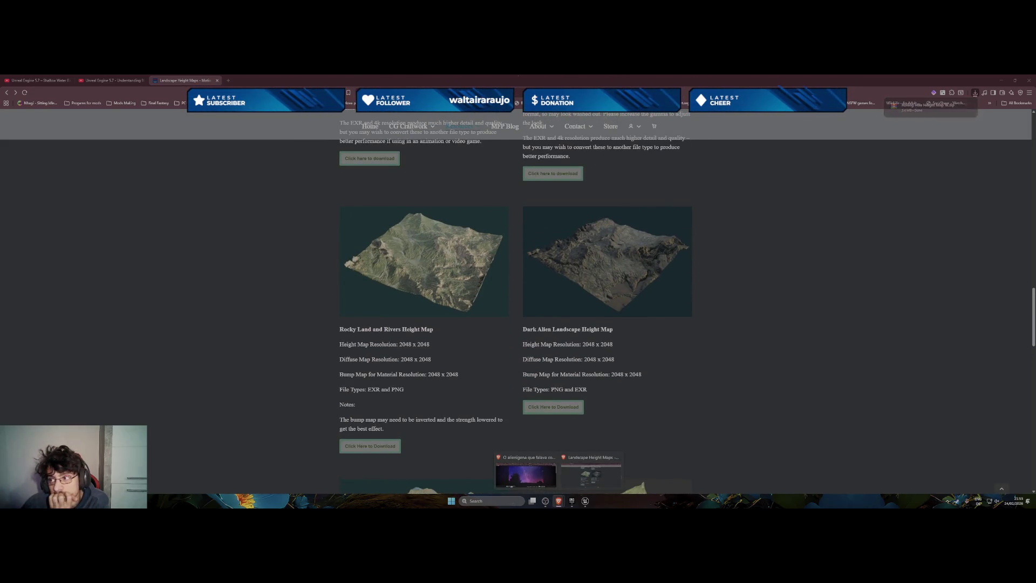
{"action": "left_click", "coordinate": [978, 93]}
{"action": "left_click", "coordinate": [947, 120]}
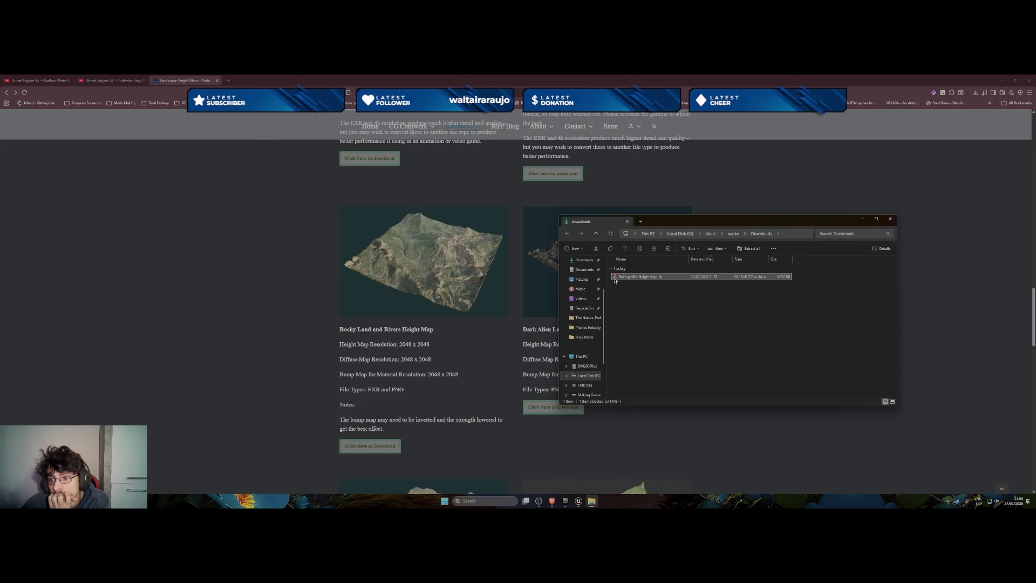
Open the Rolling Hills zip in WinRAR and extract the Rolling Hills Height Map 1k folder into Downloads
{"action": "double_click", "coordinate": [614, 278]}
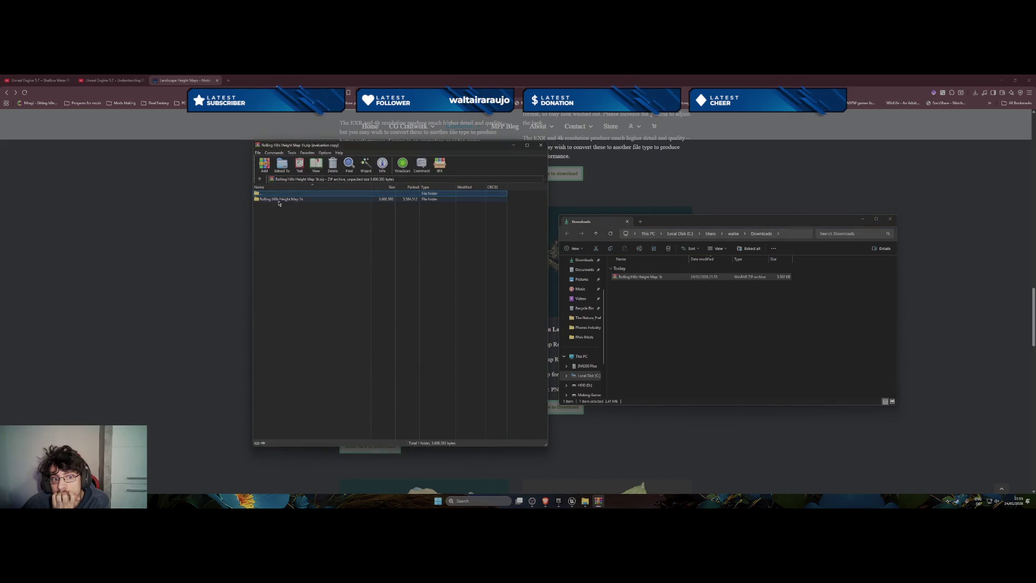
{"action": "left_click", "coordinate": [446, 271]}
{"action": "left_click_drag", "start_coordinate": [300, 199], "coordinate": [625, 294]}
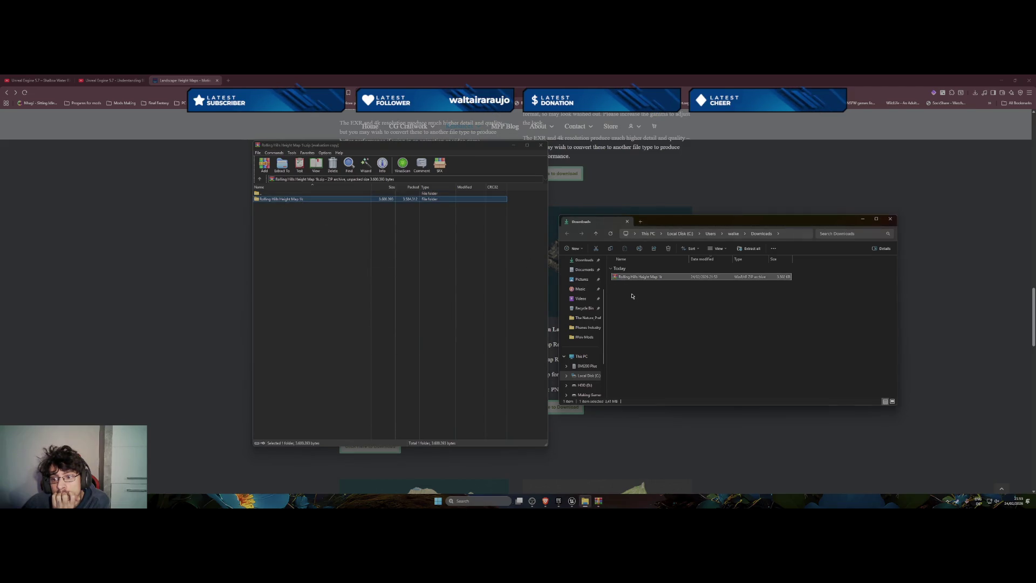
{"action": "left_click", "coordinate": [571, 501]}
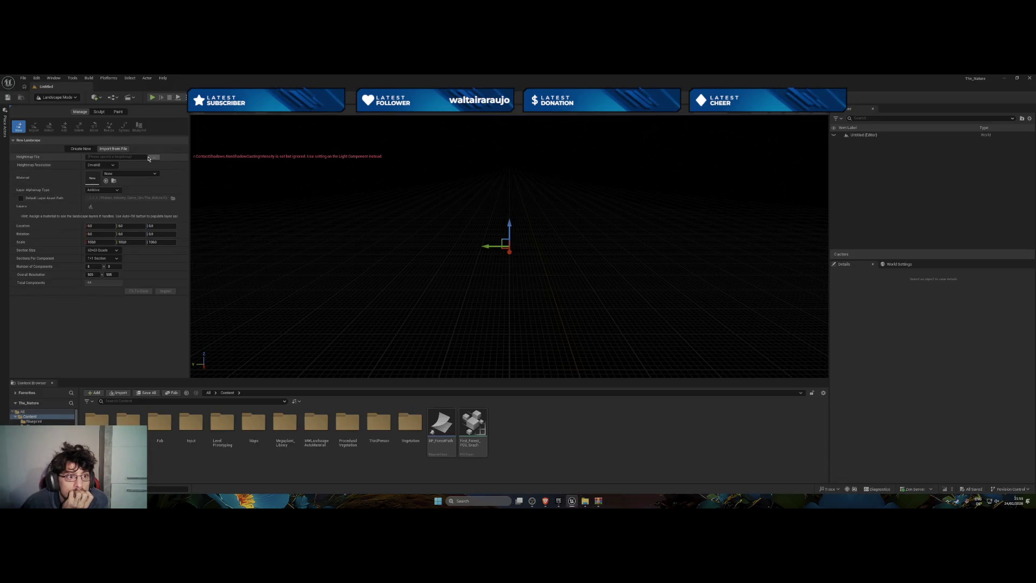
Load Rolling Hills Height Map from Downloads > Rolling Hills Height Map 1k as the heightmap file
{"action": "left_click", "coordinate": [149, 158]}
{"action": "left_click", "coordinate": [27, 114]}
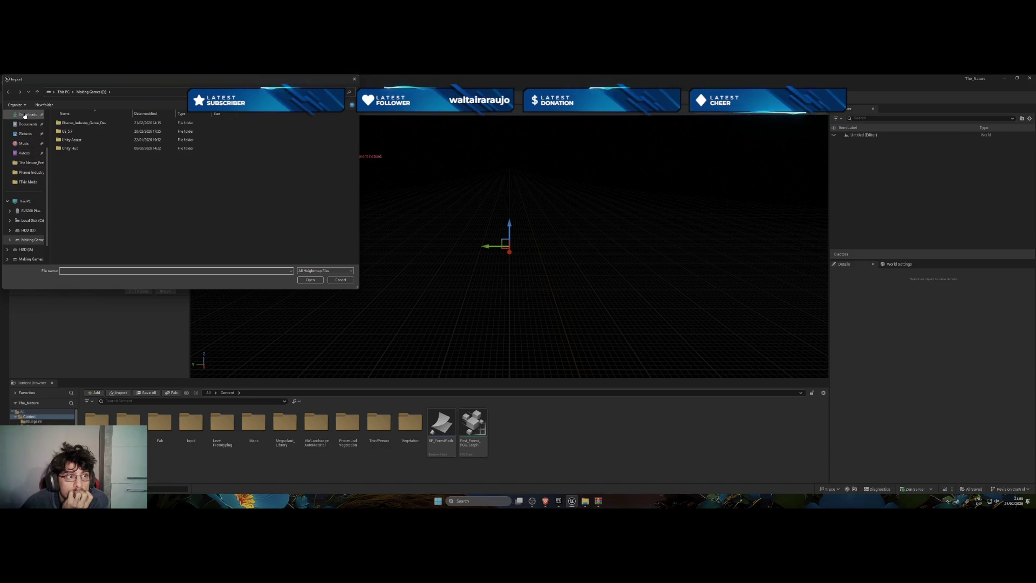
{"action": "double_click", "coordinate": [69, 131]}
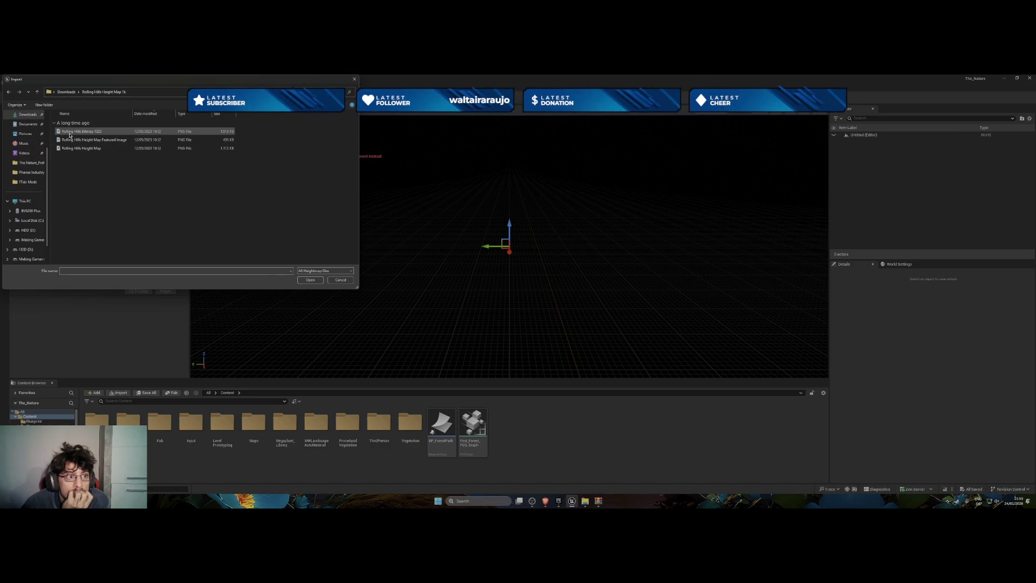
{"action": "left_click", "coordinate": [113, 149]}
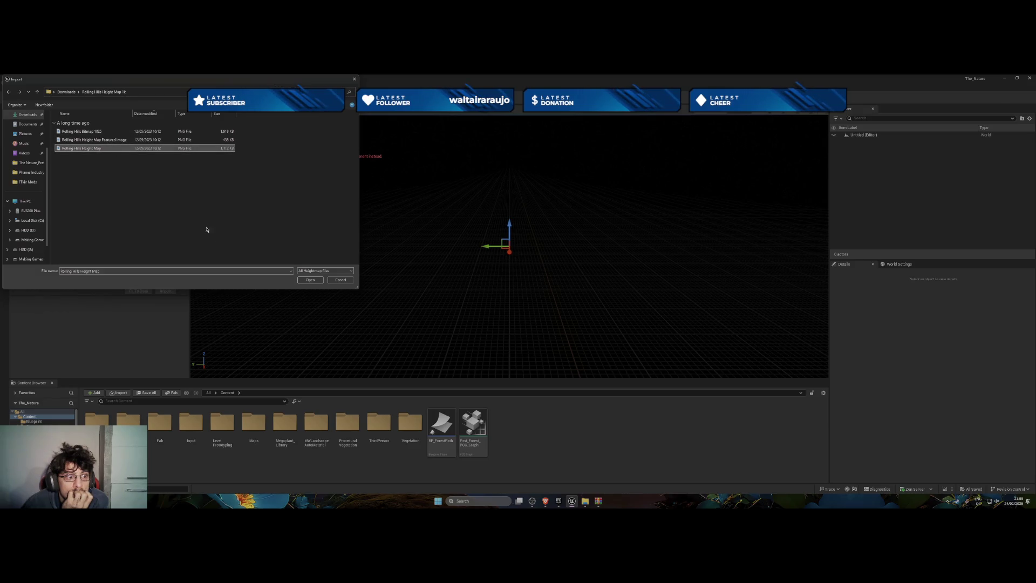
{"action": "left_click", "coordinate": [306, 280]}
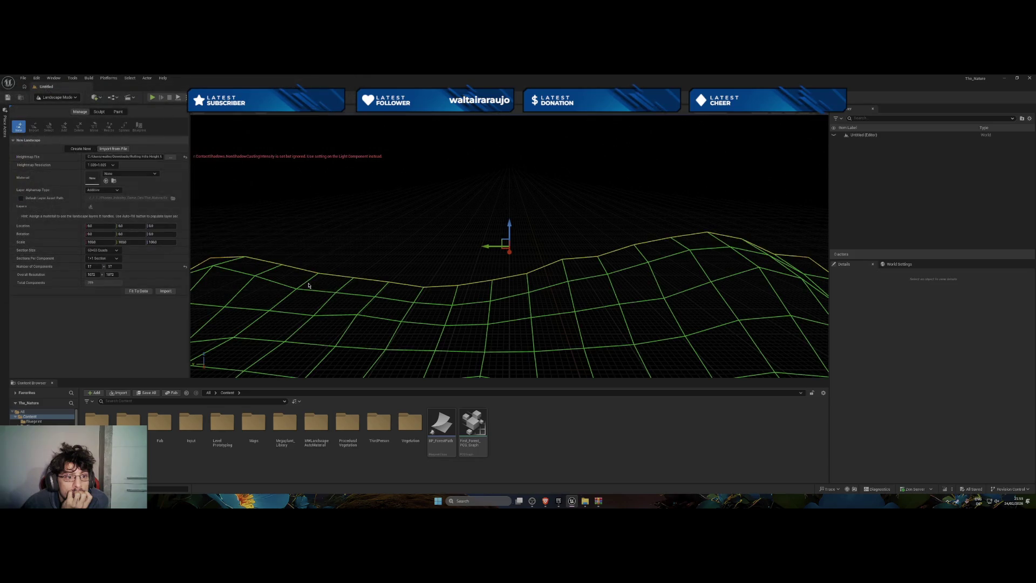
Reset components to 8x8, try 31x31 and 127x127 quad section sizes, then settle on 63x63
{"action": "mouse_move", "coordinate": [408, 264]}
{"action": "left_mouse_down"}
{"action": "mouse_move", "coordinate": [367, 262]}
{"action": "mouse_move", "coordinate": [378, 281]}
{"action": "mouse_move", "coordinate": [359, 275]}
{"action": "mouse_move", "coordinate": [359, 259]}
{"action": "mouse_move", "coordinate": [388, 264]}
{"action": "mouse_move", "coordinate": [224, 219]}
{"action": "left_mouse_up"}
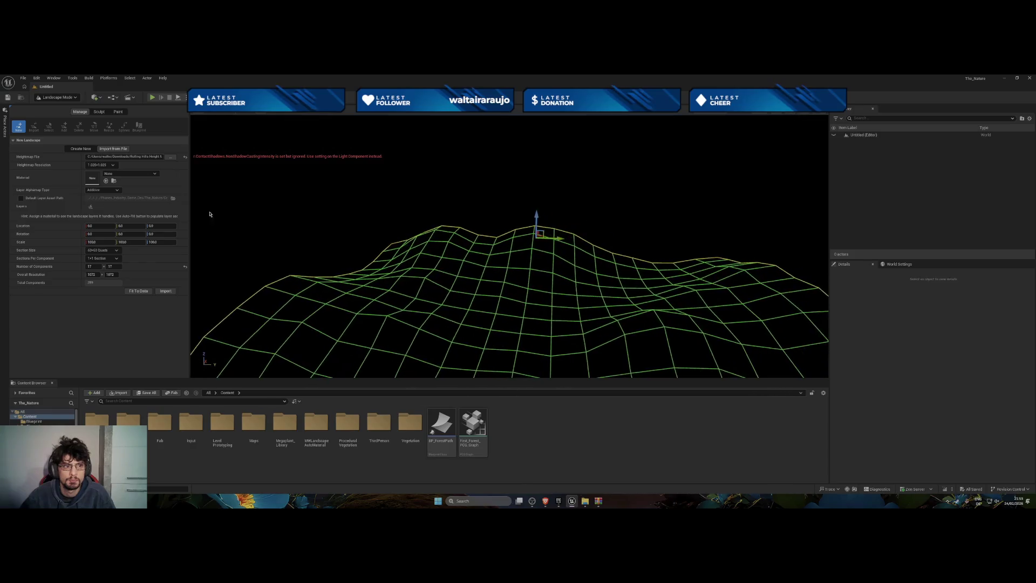
{"action": "left_click", "coordinate": [102, 258]}
{"action": "left_click", "coordinate": [100, 266]}
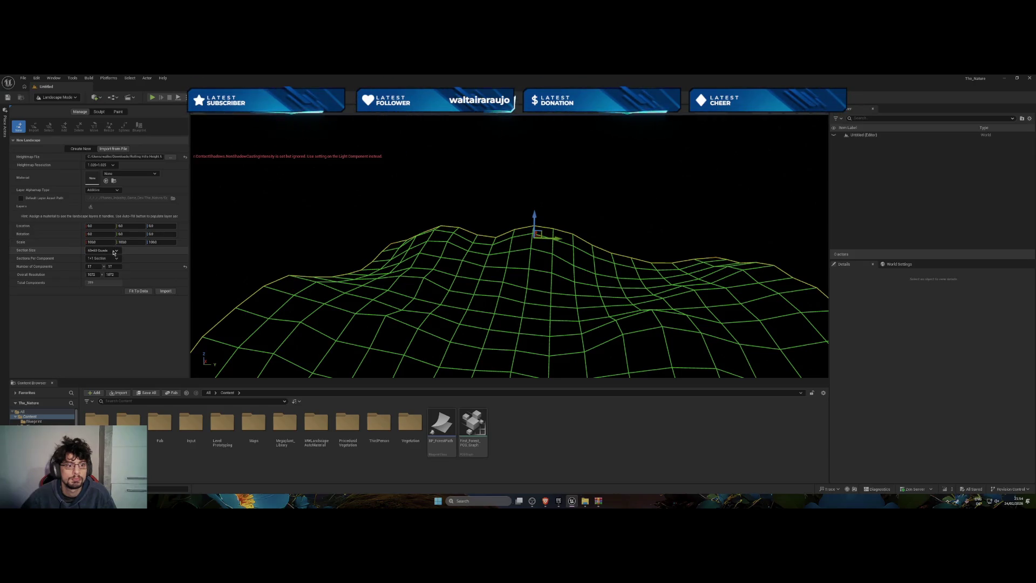
{"action": "left_click", "coordinate": [184, 267]}
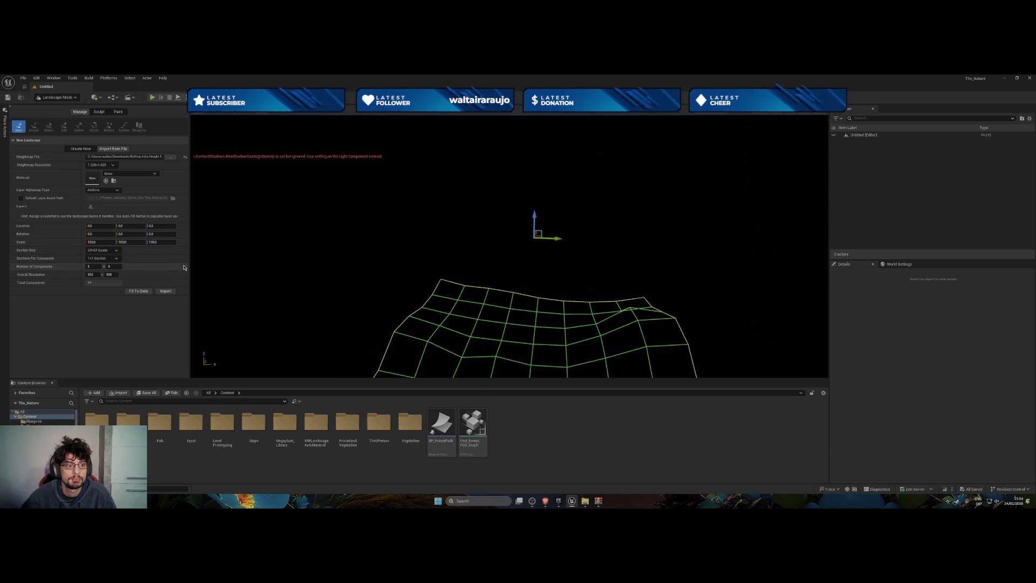
{"action": "left_click", "coordinate": [102, 250]}
{"action": "left_click", "coordinate": [105, 272]}
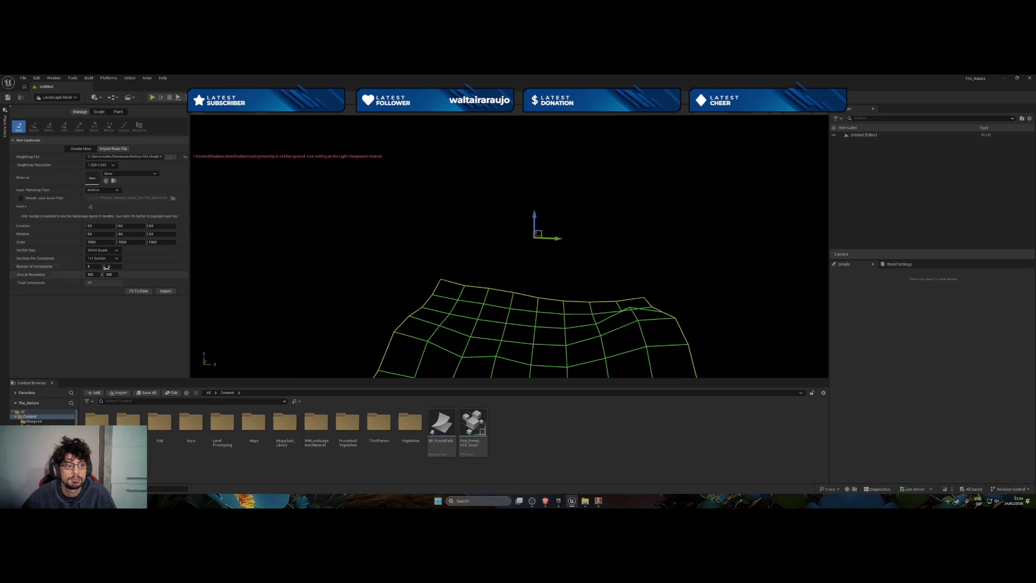
{"action": "left_click", "coordinate": [103, 249]}
{"action": "left_click", "coordinate": [106, 285]}
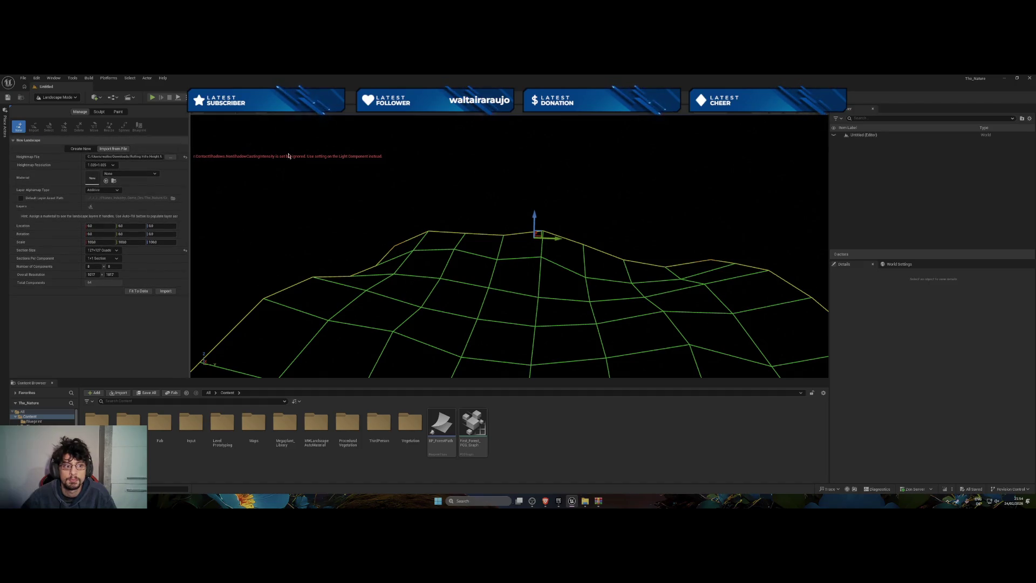
{"action": "key", "text": "Right"}
{"action": "key", "text": "q"}
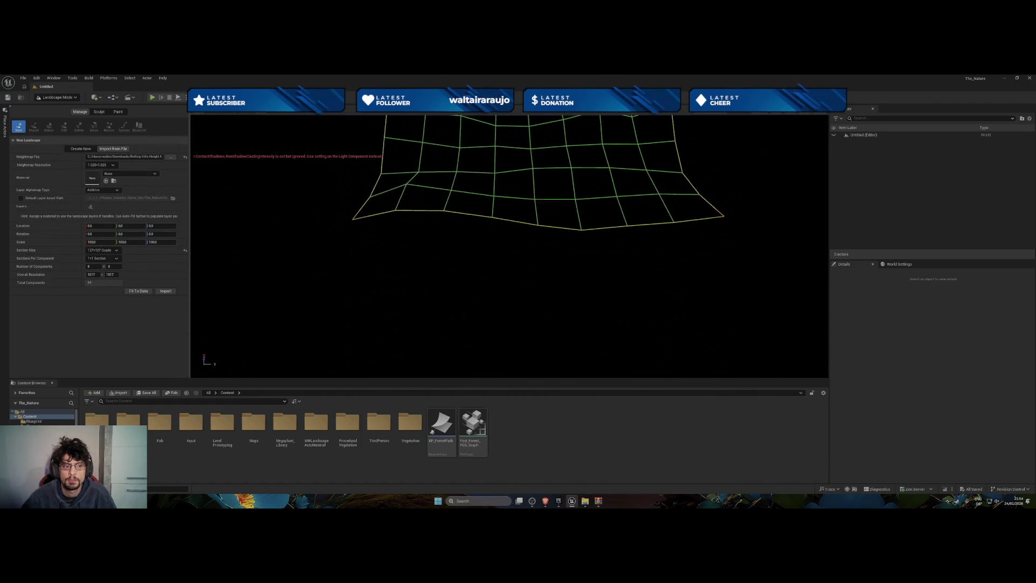
{"action": "left_click", "coordinate": [103, 250]}
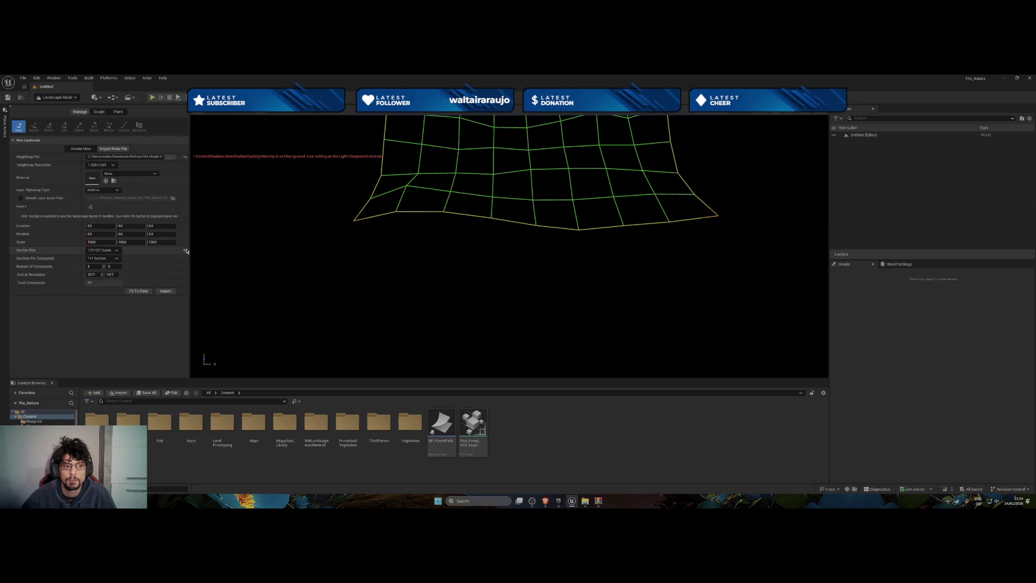
{"action": "left_click", "coordinate": [89, 268]}
Experiment with the component counts, trying 17 and then 20 along each axis
{"action": "type", "text": "7"}
{"action": "left_click", "coordinate": [115, 267]}
{"action": "type", "text": "7"}
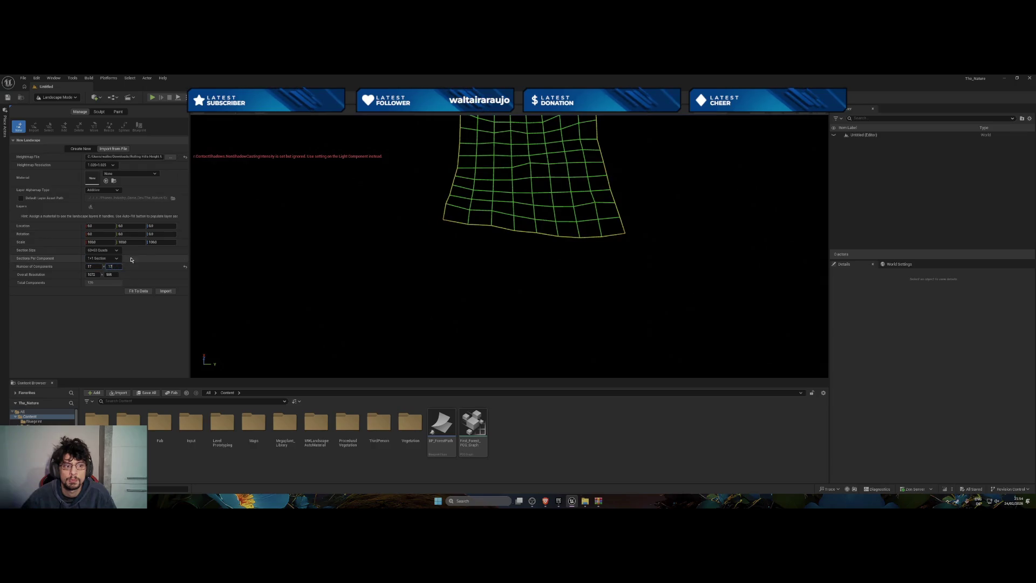
{"action": "key", "text": "Return"}
{"action": "left_click_drag", "start_coordinate": [355, 290], "coordinate": [497, 259]}
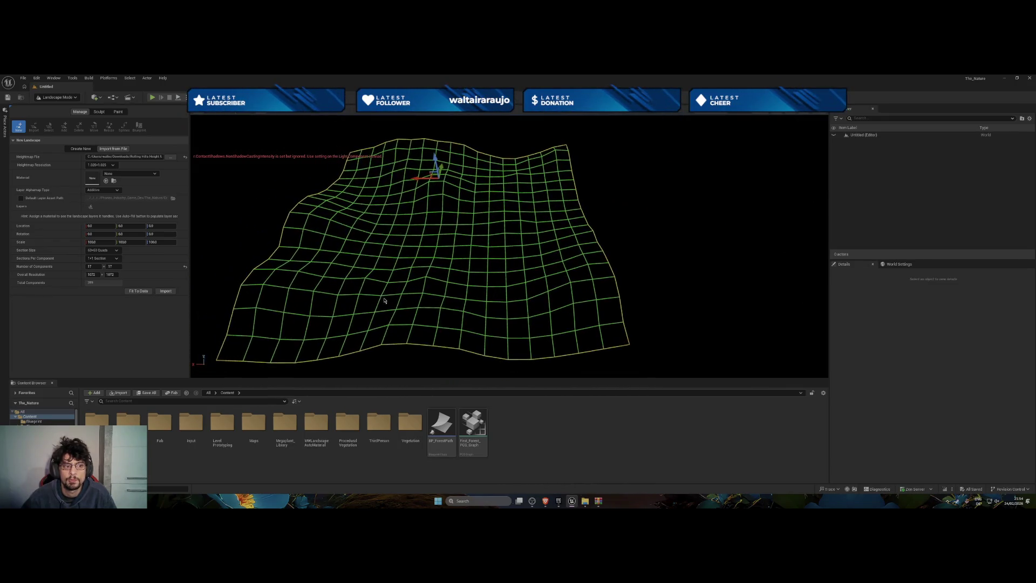
{"action": "type", "text": "20"}
{"action": "key", "text": "Return"}
{"action": "left_click", "coordinate": [111, 266]}
{"action": "type", "text": "2"}
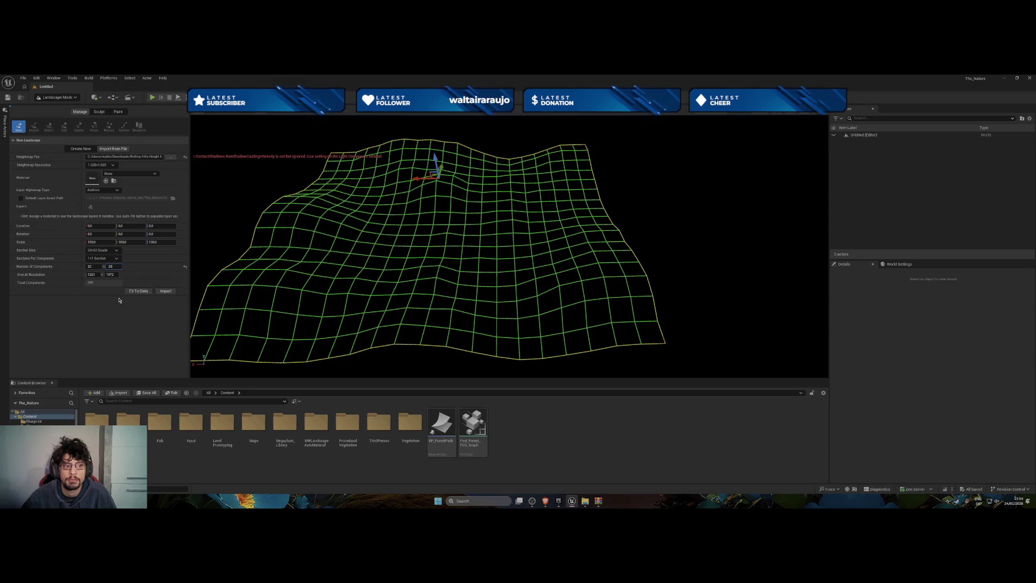
{"action": "key", "text": "Return"}
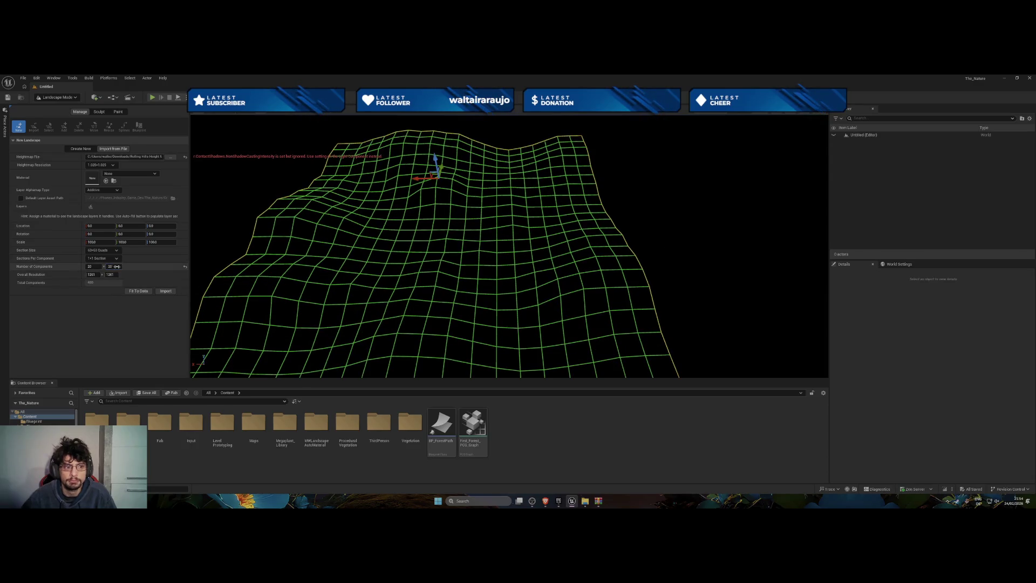
Set both Number of Components fields to 17, for a 1072 x 1072 overall resolution
{"action": "left_click", "coordinate": [111, 267]}
{"action": "type", "text": "17"}
{"action": "left_click", "coordinate": [93, 267]}
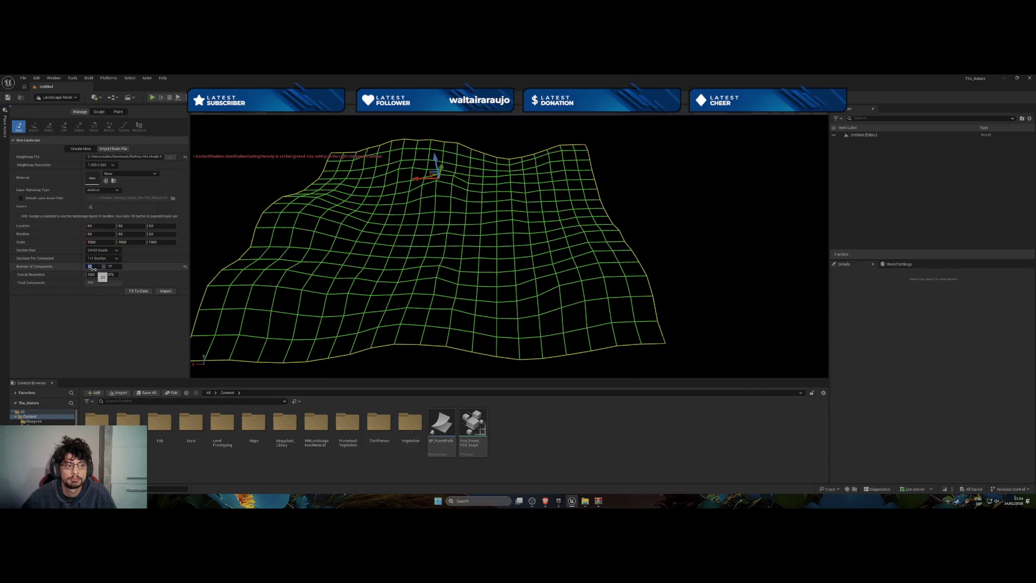
{"action": "type", "text": "17"}
{"action": "key", "text": "Return"}
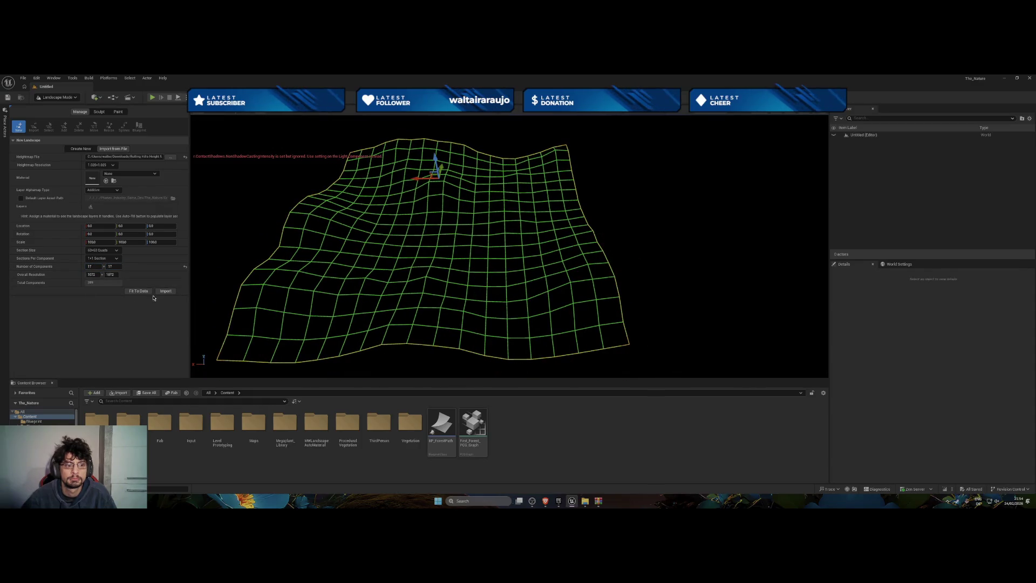
Open the landscape Material picker and close it without choosing a material
{"action": "left_click", "coordinate": [158, 173]}
{"action": "left_click", "coordinate": [159, 174]}
{"action": "left_click", "coordinate": [158, 173]}
{"action": "left_click", "coordinate": [99, 291]}
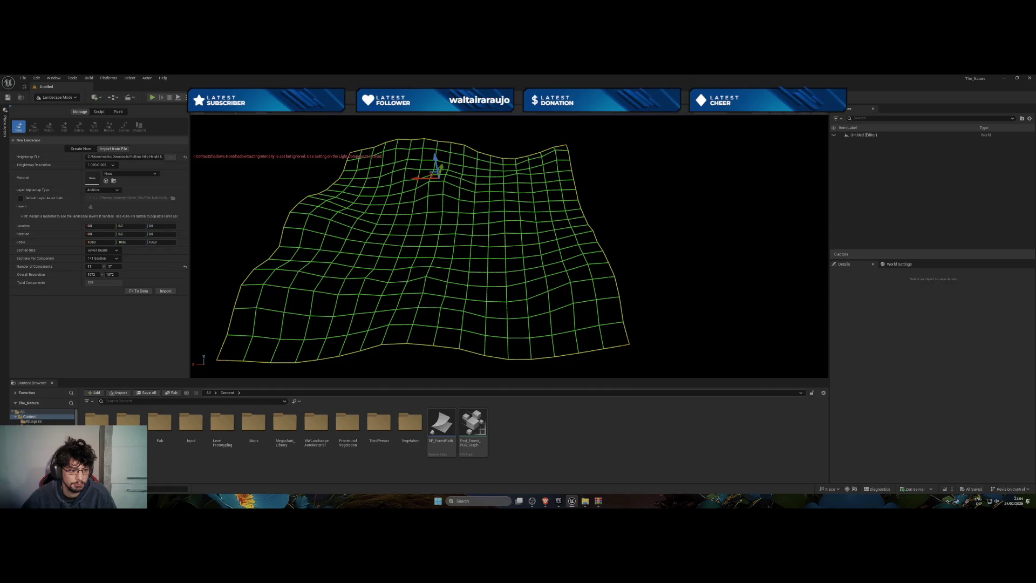
Assign MTL_MWAM_Landscape_IslandExample from MWLandscapeAutoMaterial > Materials > Landscape to the Material slot
{"action": "double_click", "coordinate": [316, 422]}
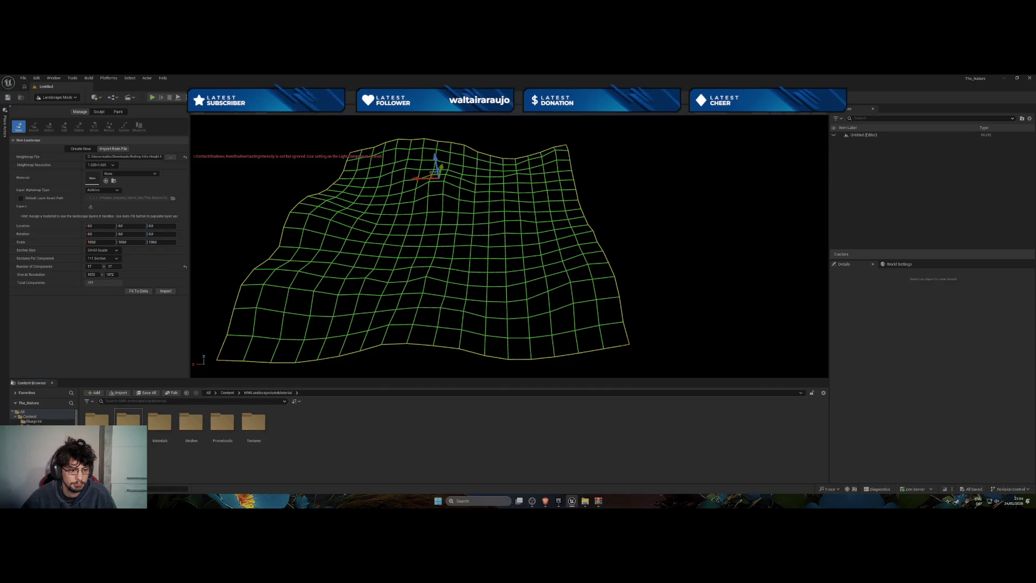
{"action": "double_click", "coordinate": [156, 435]}
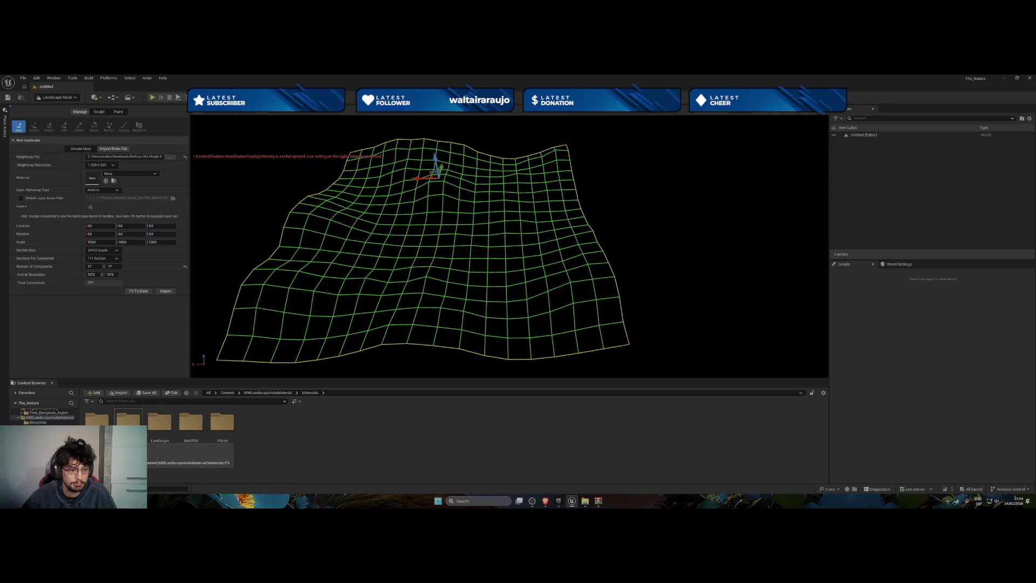
{"action": "double_click", "coordinate": [153, 440]}
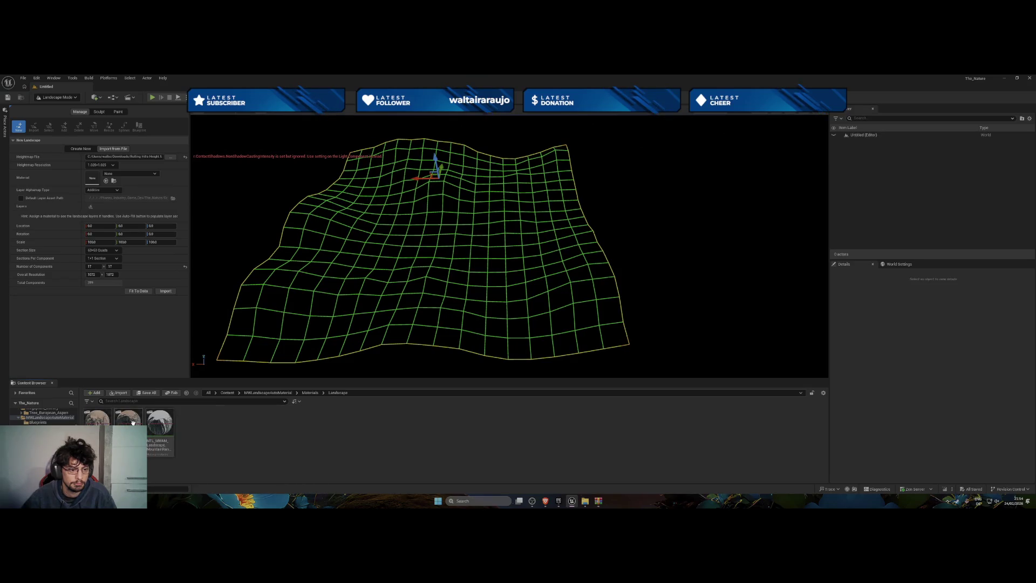
{"action": "left_click_drag", "start_coordinate": [133, 422], "coordinate": [95, 178]}
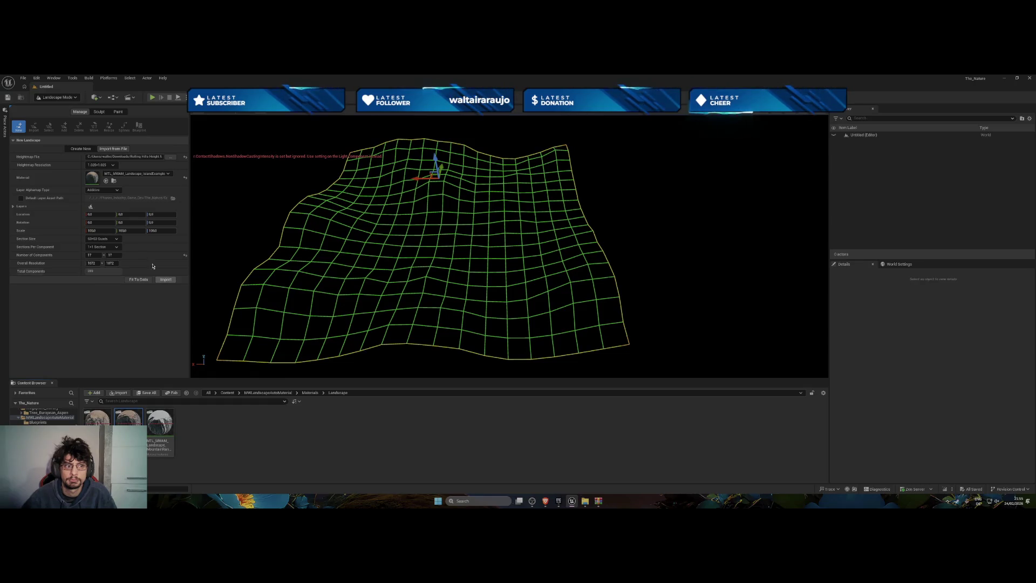
Try 2x2 Sections Per Component, then set it back to 1x1
{"action": "left_click", "coordinate": [108, 247]}
{"action": "left_click", "coordinate": [108, 263]}
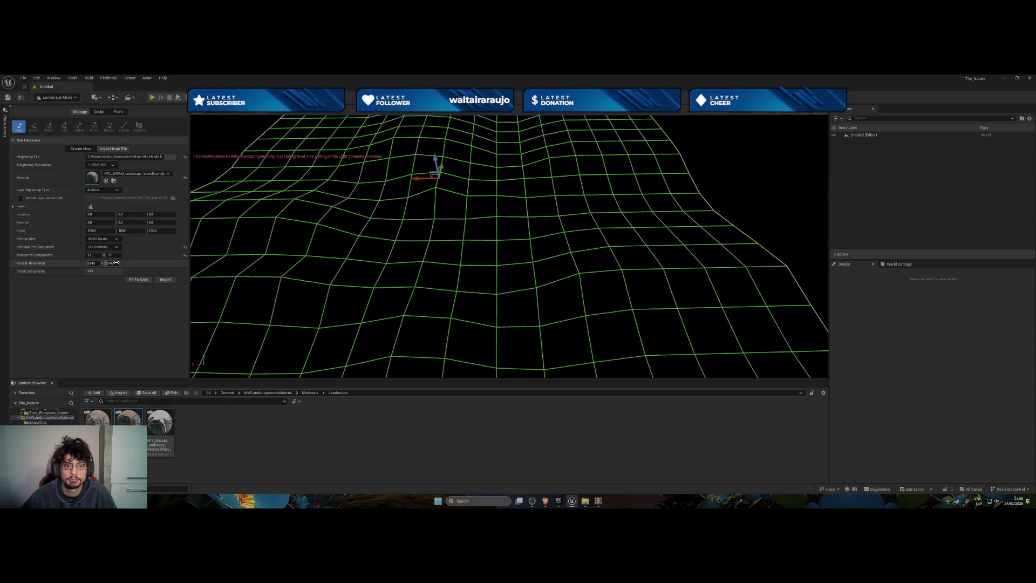
{"action": "left_click", "coordinate": [115, 246]}
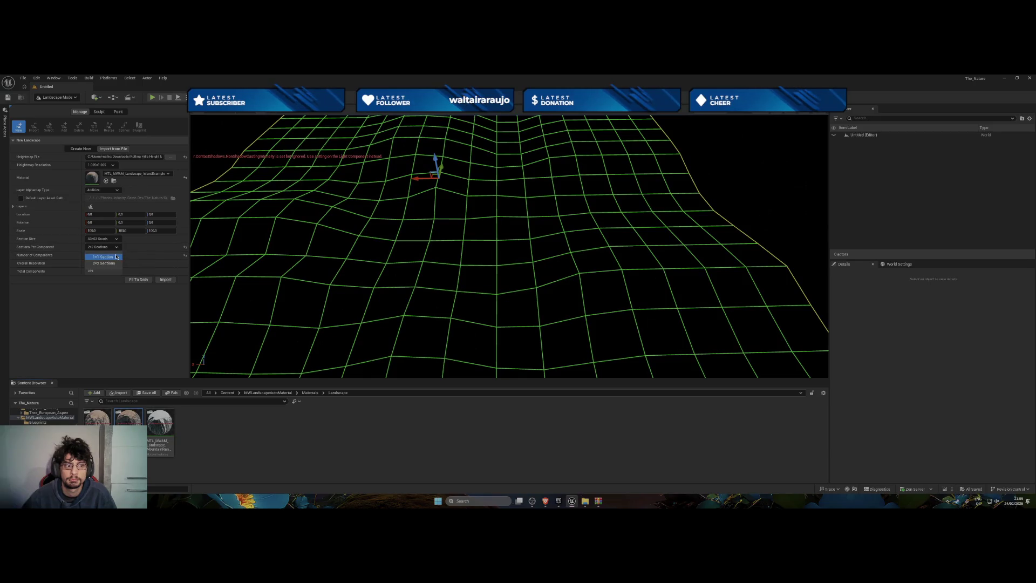
{"action": "left_click", "coordinate": [115, 255]}
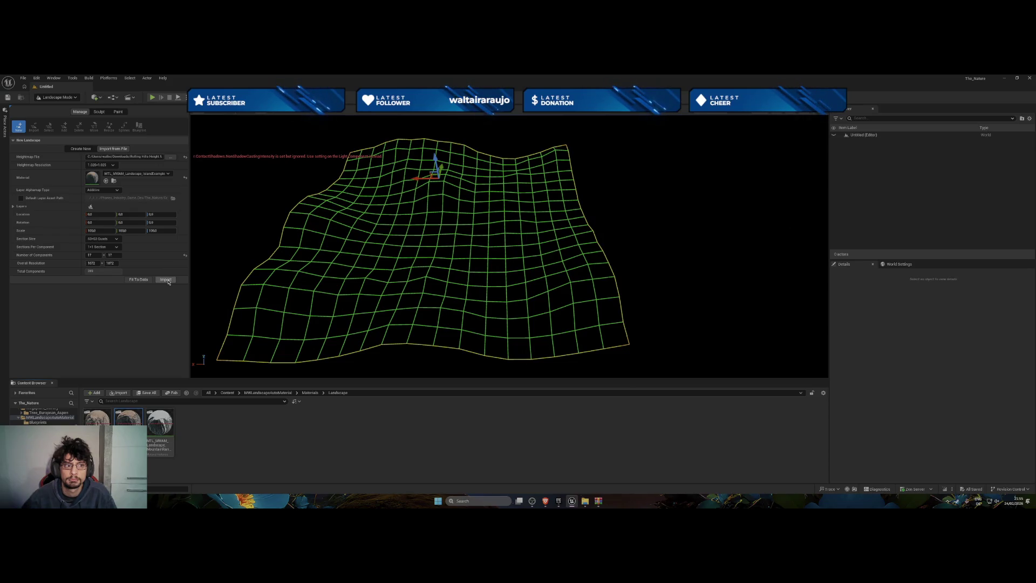
Import the Rolling Hills landscape and select the Landscape actor in the Outliner
{"action": "left_click", "coordinate": [165, 280]}
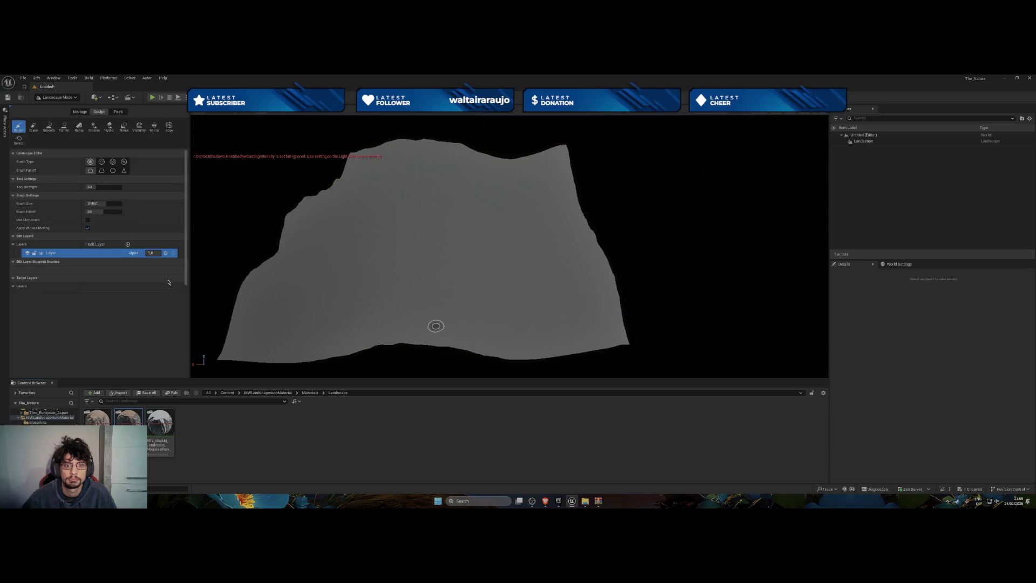
{"action": "scroll", "coordinate": [508, 246], "scroll_direction": "up", "scroll_amount": 5}
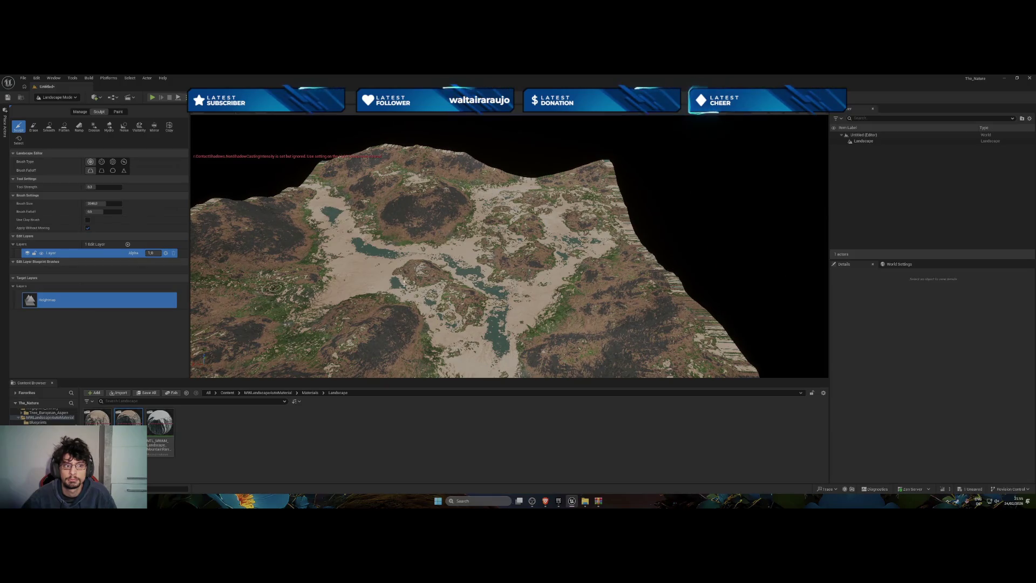
{"action": "left_click", "coordinate": [877, 141]}
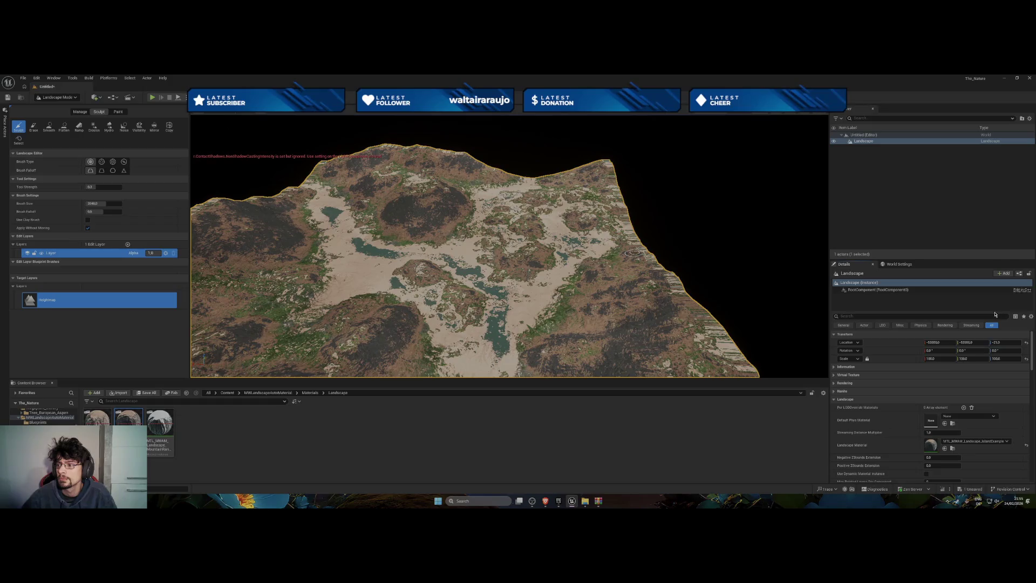
{"action": "mouse_move", "coordinate": [540, 242]}
{"action": "left_mouse_down"}
{"action": "mouse_move", "coordinate": [469, 280]}
{"action": "mouse_move", "coordinate": [485, 259]}
{"action": "mouse_move", "coordinate": [814, 287]}
{"action": "left_mouse_up"}
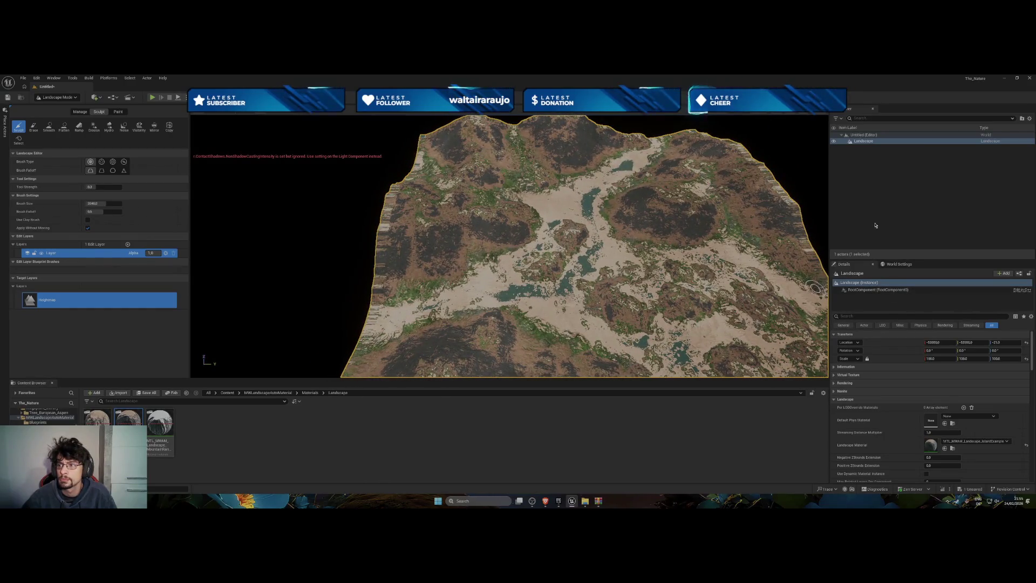
{"action": "left_click", "coordinate": [865, 141]}
{"action": "left_click", "coordinate": [857, 167]}
{"action": "left_click", "coordinate": [863, 141]}
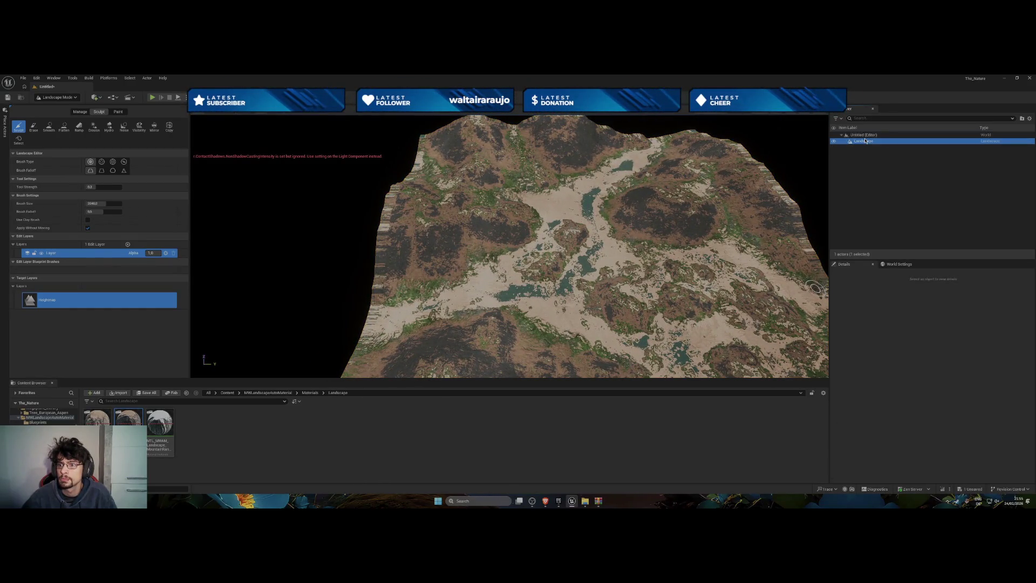
Frame the landscape and set its Location Z to 2
{"action": "key", "text": "f"}
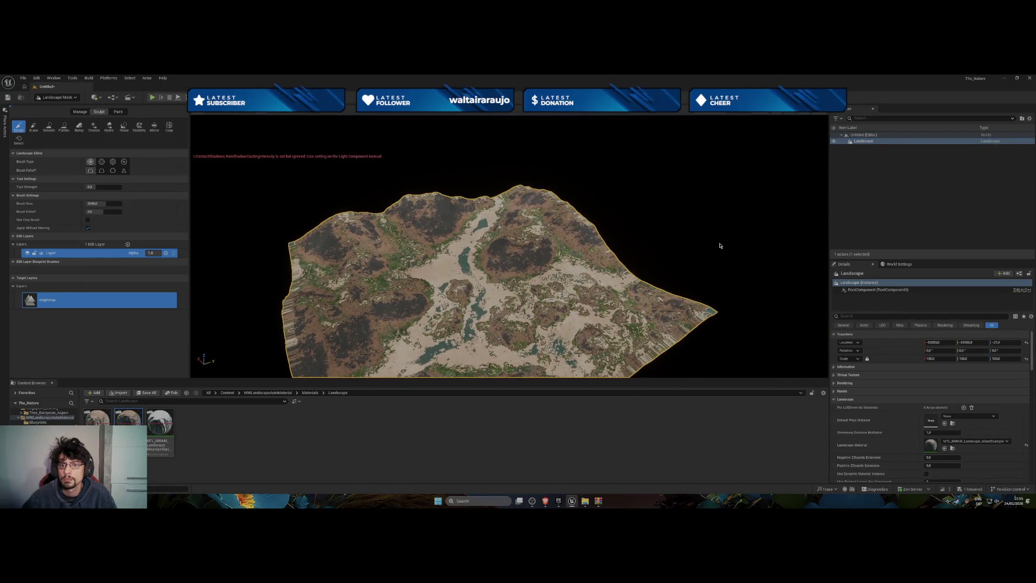
{"action": "left_click_drag", "start_coordinate": [709, 253], "coordinate": [680, 269]}
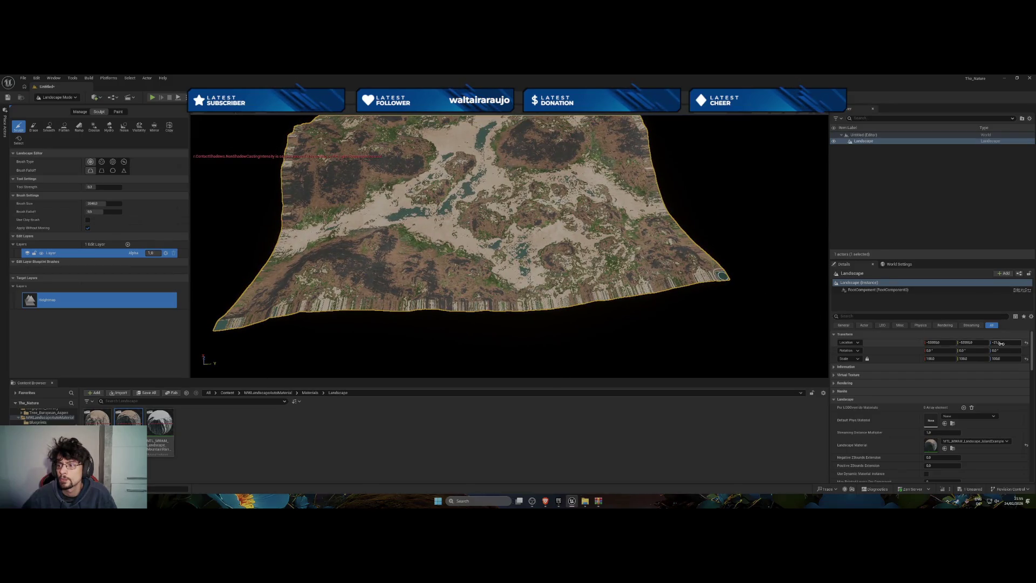
{"action": "type", "text": "2"}
{"action": "key", "text": "Return"}
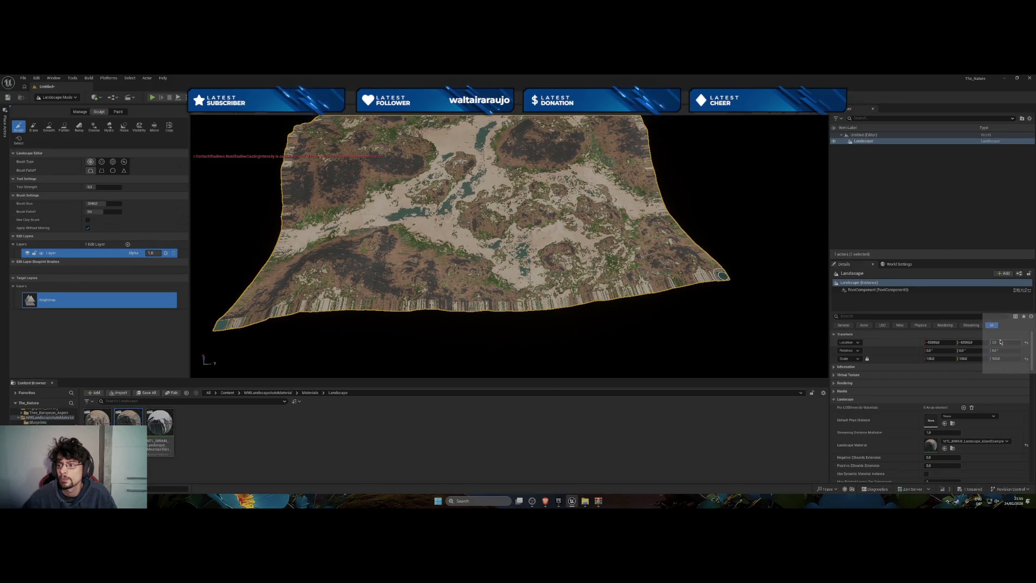
Sculpt to raise the terrain around the crescent-shaped island
{"action": "left_click_drag", "start_coordinate": [539, 243], "coordinate": [539, 226]}
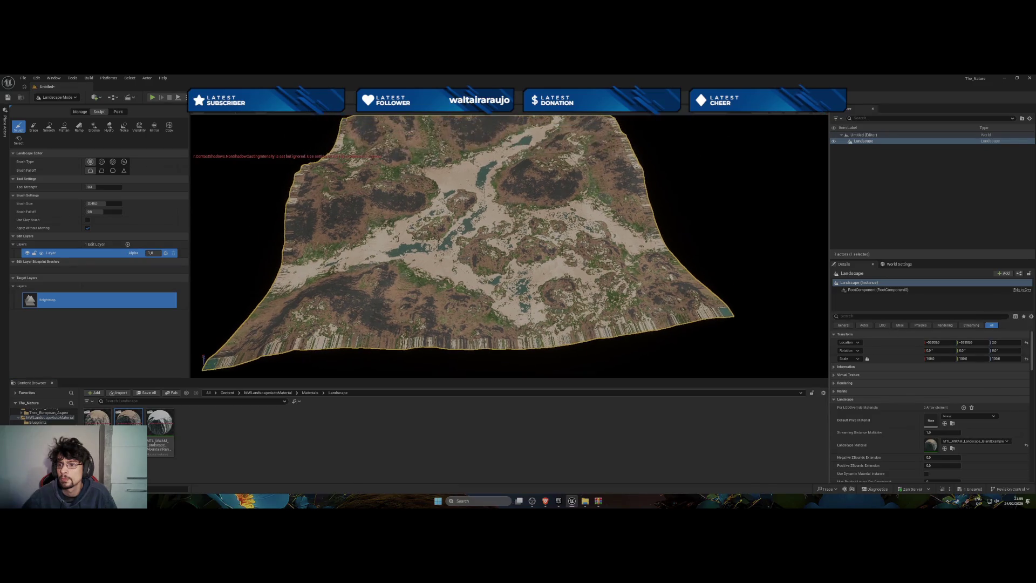
{"action": "mouse_move", "coordinate": [660, 282]}
{"action": "left_mouse_down"}
{"action": "mouse_move", "coordinate": [596, 213]}
{"action": "mouse_move", "coordinate": [437, 302]}
{"action": "mouse_move", "coordinate": [426, 324]}
{"action": "left_mouse_up"}
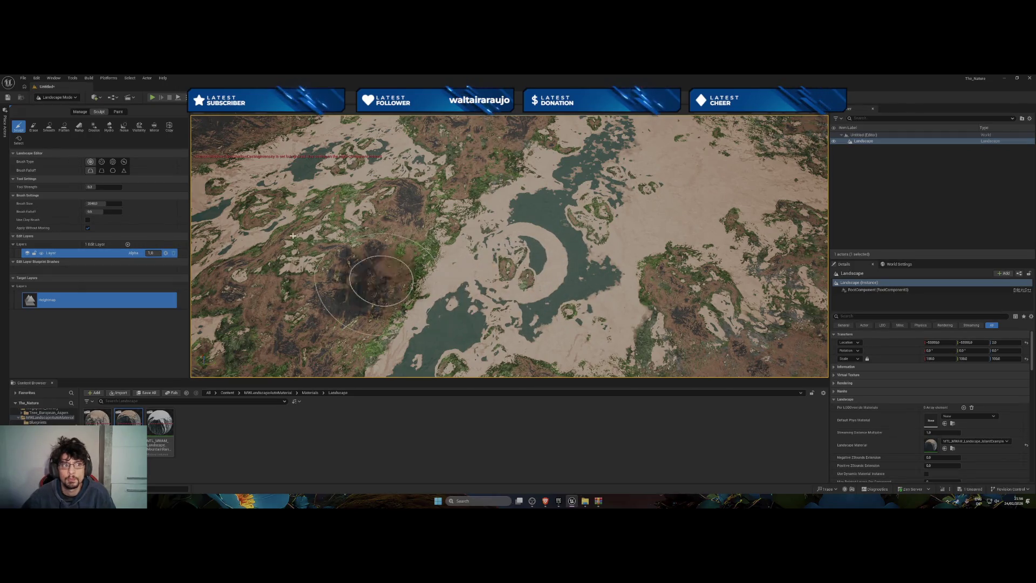
{"action": "mouse_move", "coordinate": [464, 232]}
{"action": "left_mouse_down"}
{"action": "mouse_move", "coordinate": [500, 258]}
{"action": "mouse_move", "coordinate": [464, 267]}
{"action": "left_mouse_up"}
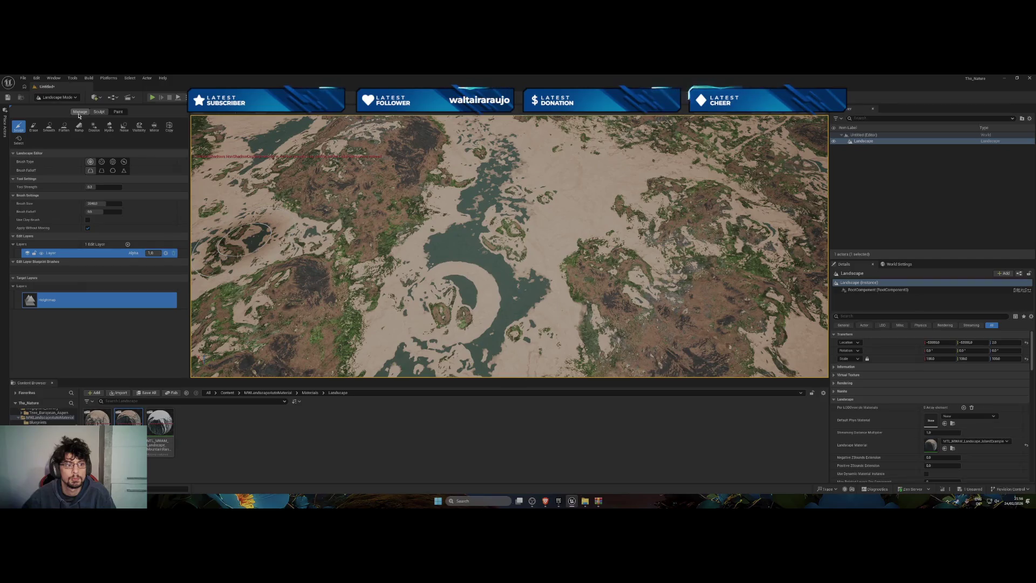
Leave landscape editing through the Manage tools and switch to Selection Mode
{"action": "right_click", "coordinate": [852, 212]}
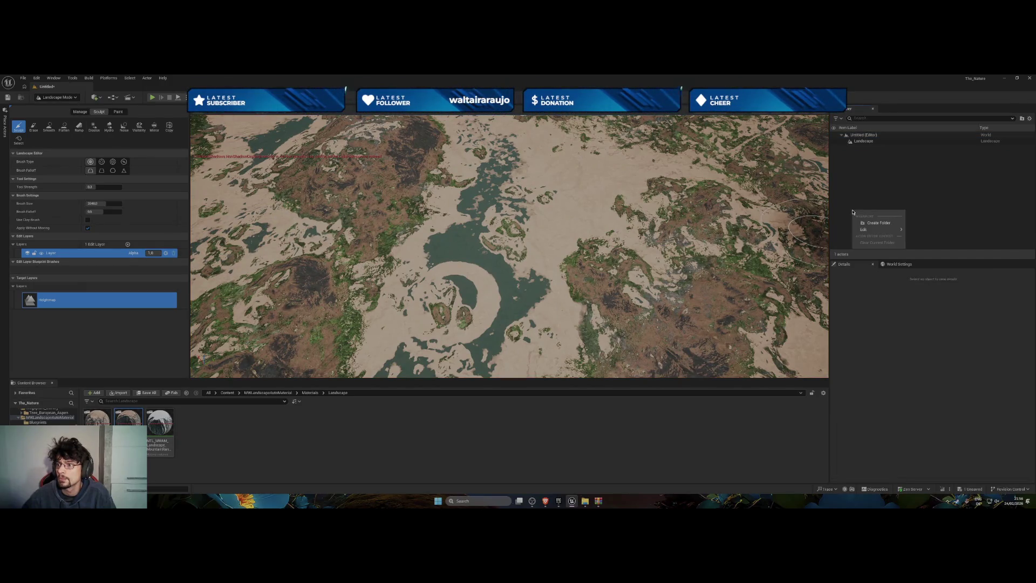
{"action": "left_click", "coordinate": [848, 205]}
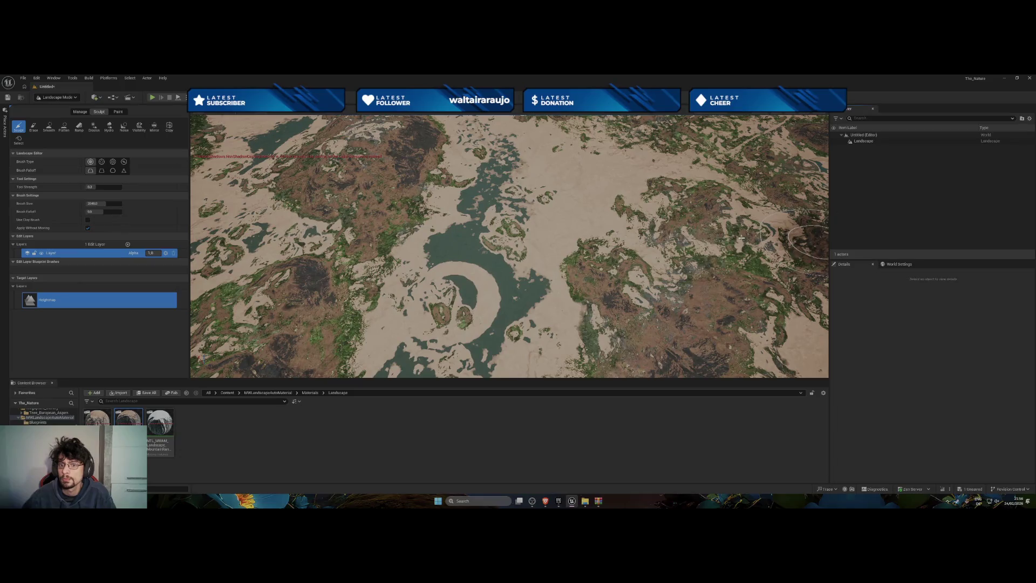
{"action": "left_click", "coordinate": [82, 111]}
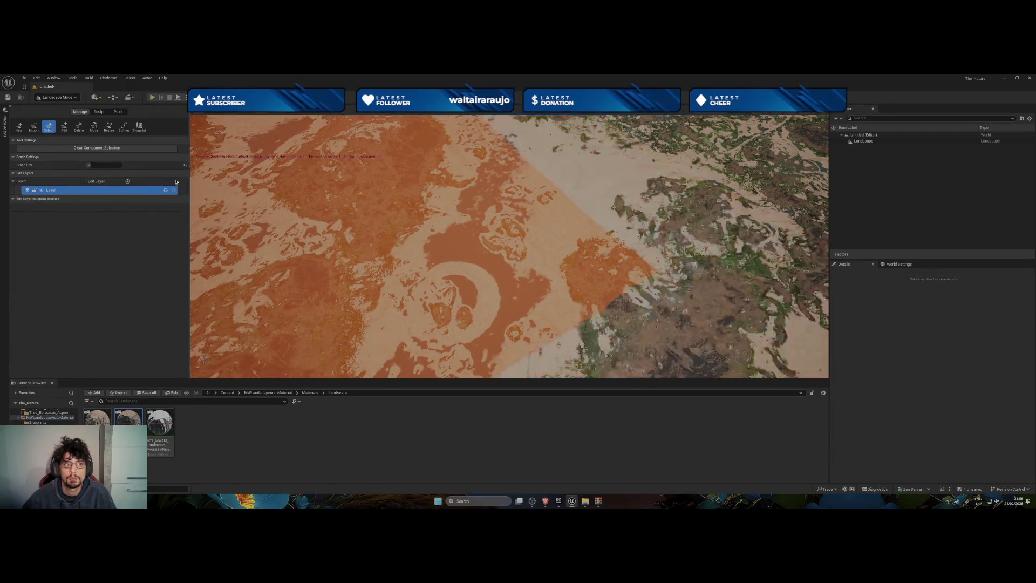
{"action": "left_click", "coordinate": [79, 100]}
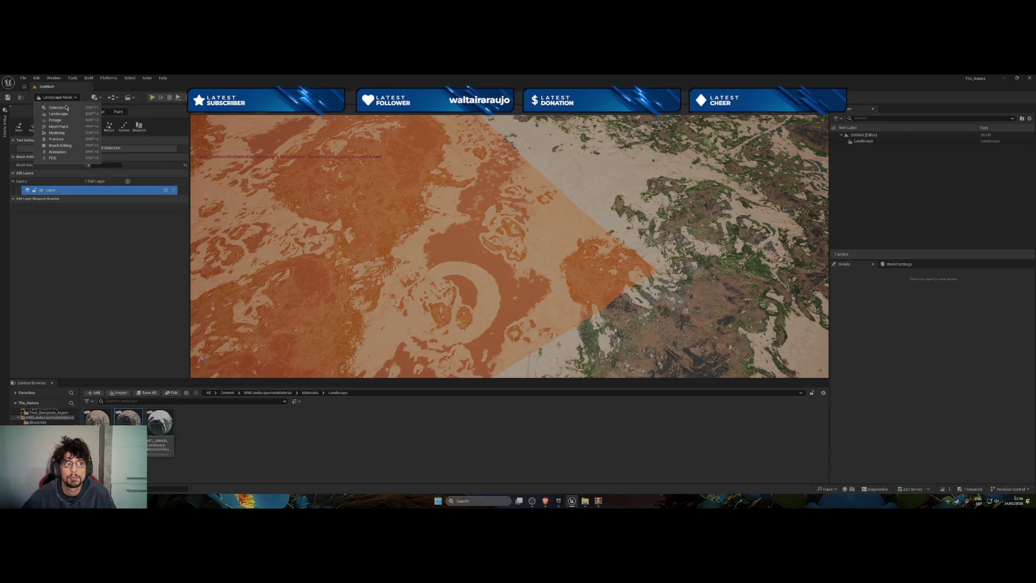
{"action": "left_click", "coordinate": [63, 110]}
Select the Landscape actor in the Outliner and begin editing its Z location
{"action": "left_click_drag", "start_coordinate": [519, 292], "coordinate": [519, 216]}
{"action": "left_click", "coordinate": [863, 141]}
{"action": "left_click", "coordinate": [1002, 342]}
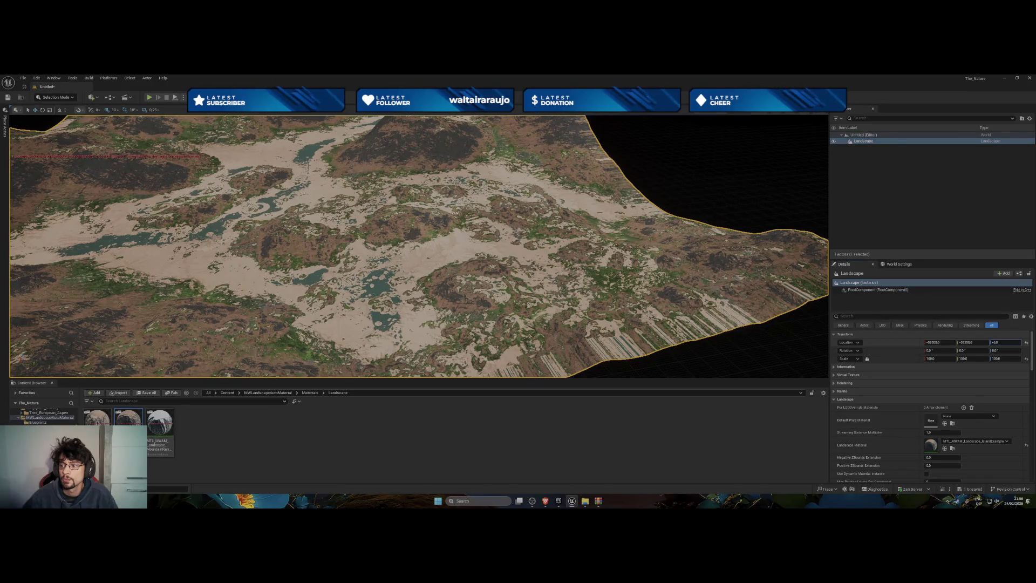
Frame the landscape and try Z locations of -1770 and 6930
{"action": "key", "text": "f"}
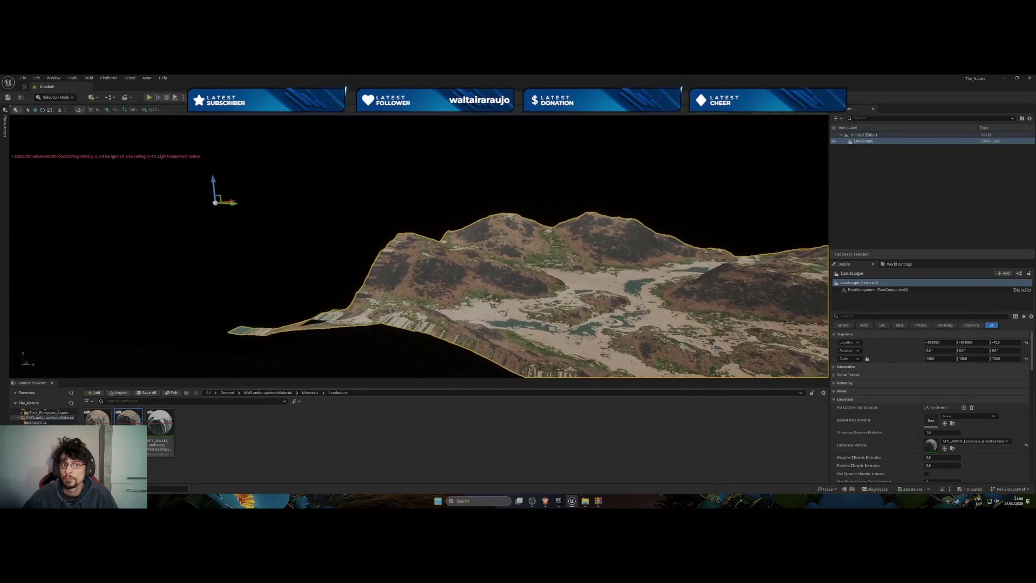
{"action": "left_click_drag", "start_coordinate": [1003, 342], "coordinate": [982, 342]}
{"action": "left_click_drag", "start_coordinate": [238, 195], "coordinate": [232, 118]}
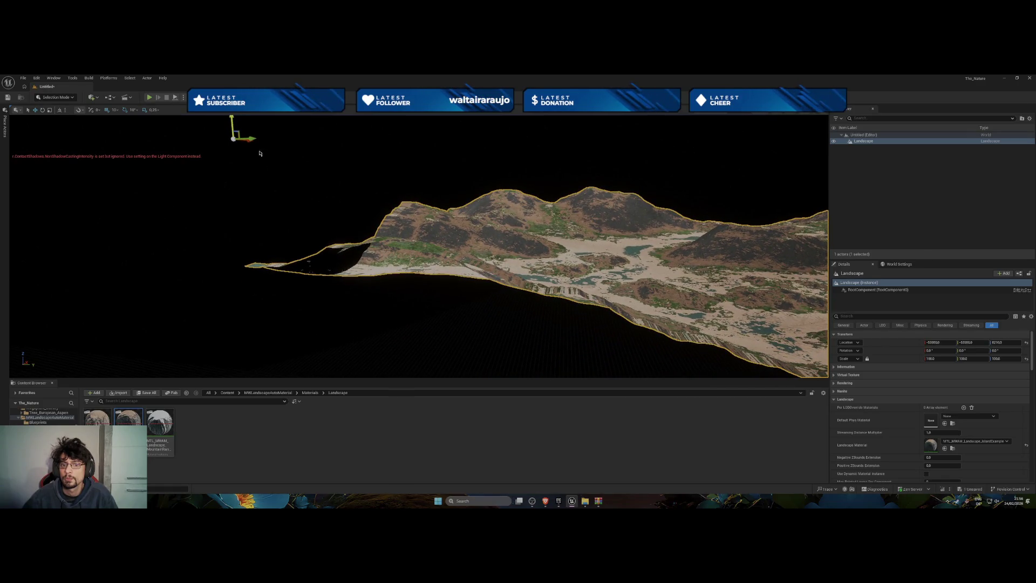
{"action": "mouse_move", "coordinate": [314, 229]}
{"action": "left_mouse_down"}
{"action": "mouse_move", "coordinate": [283, 291]}
{"action": "mouse_move", "coordinate": [309, 258]}
{"action": "mouse_move", "coordinate": [295, 198]}
{"action": "mouse_move", "coordinate": [298, 266]}
{"action": "left_mouse_up"}
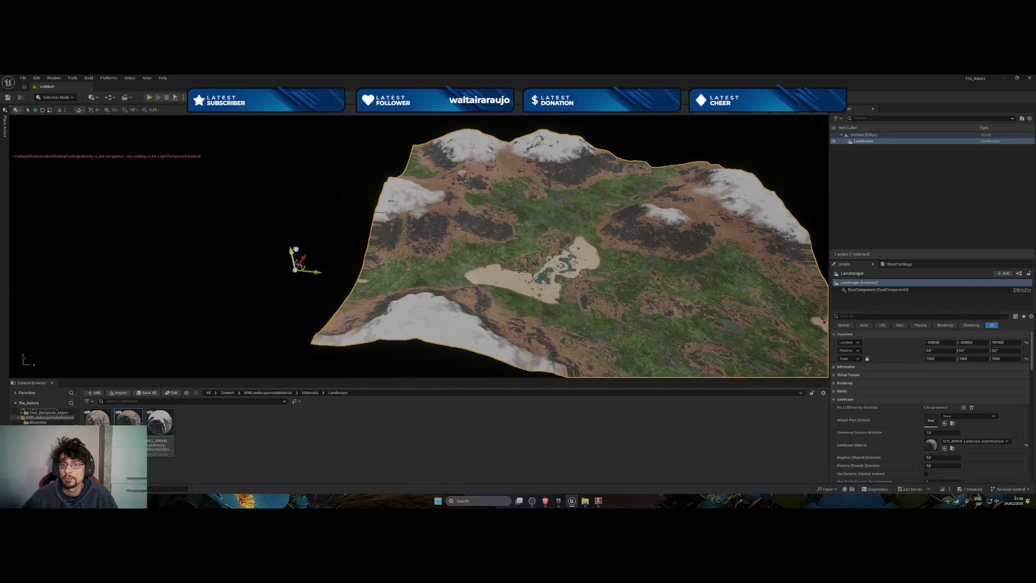
Lower the landscape until the snow disappears, undoing the overshoot and reselecting it
{"action": "left_click_drag", "start_coordinate": [296, 246], "coordinate": [295, 253]}
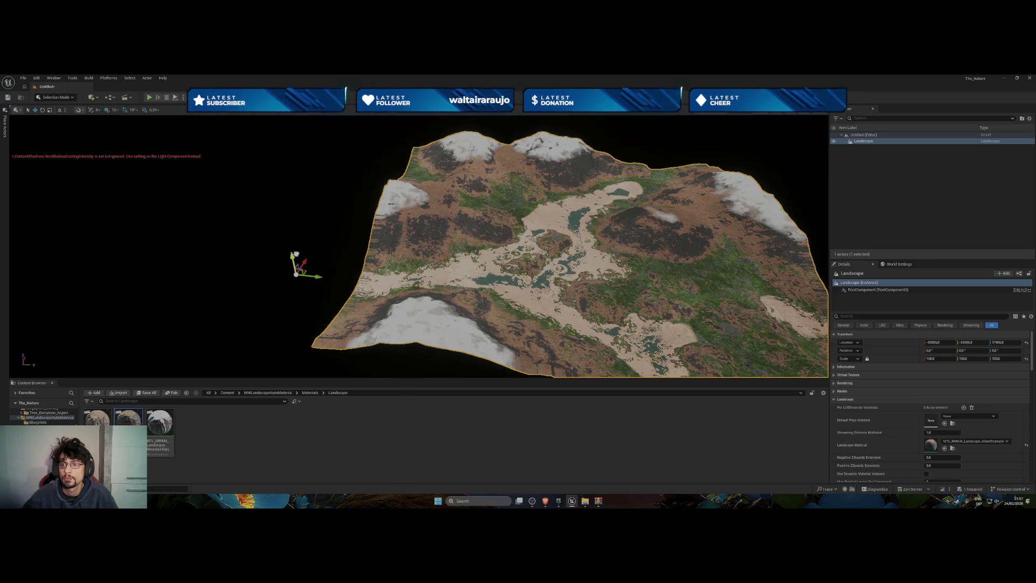
{"action": "left_click_drag", "start_coordinate": [294, 256], "coordinate": [313, 363]}
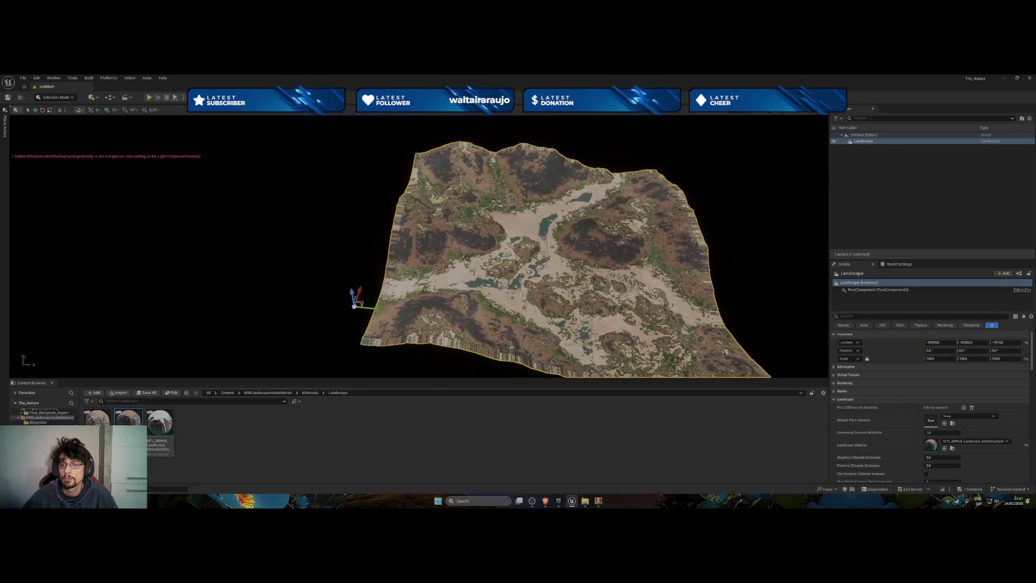
{"action": "left_click_drag", "start_coordinate": [351, 289], "coordinate": [368, 376]}
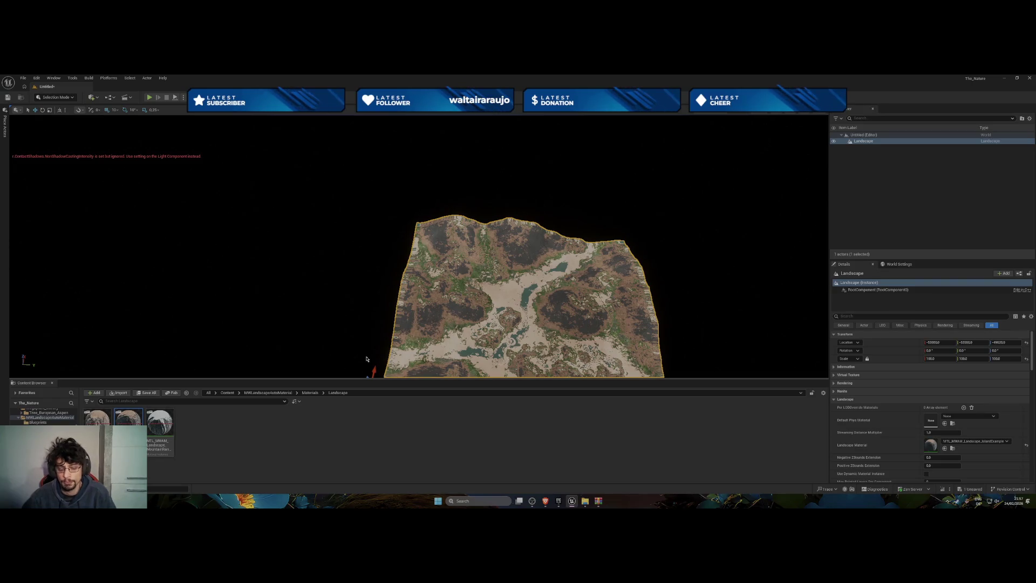
{"action": "key", "text": "ctrl+z"}
{"action": "key", "text": "ctrl+z"}
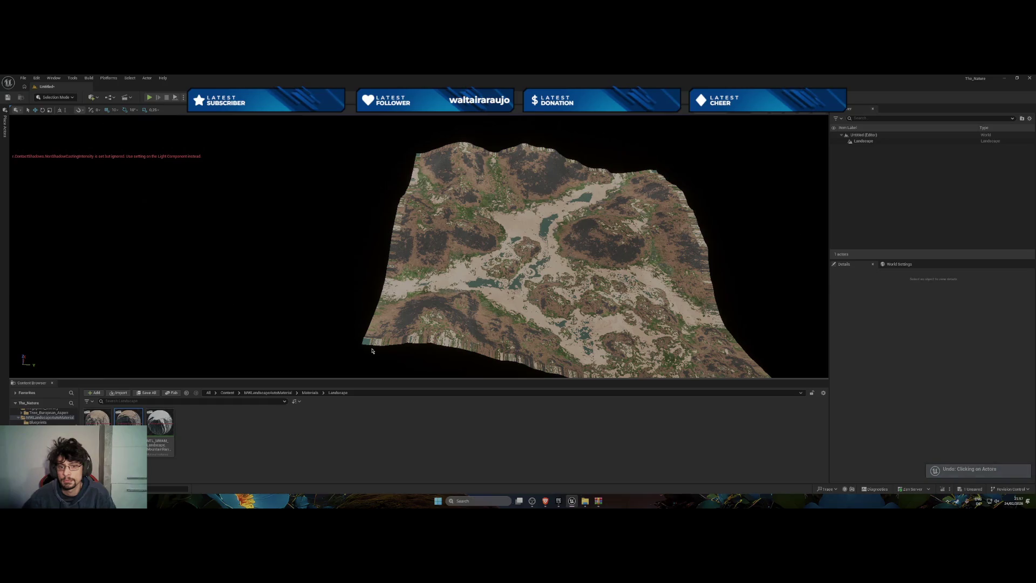
{"action": "left_click", "coordinate": [371, 350]}
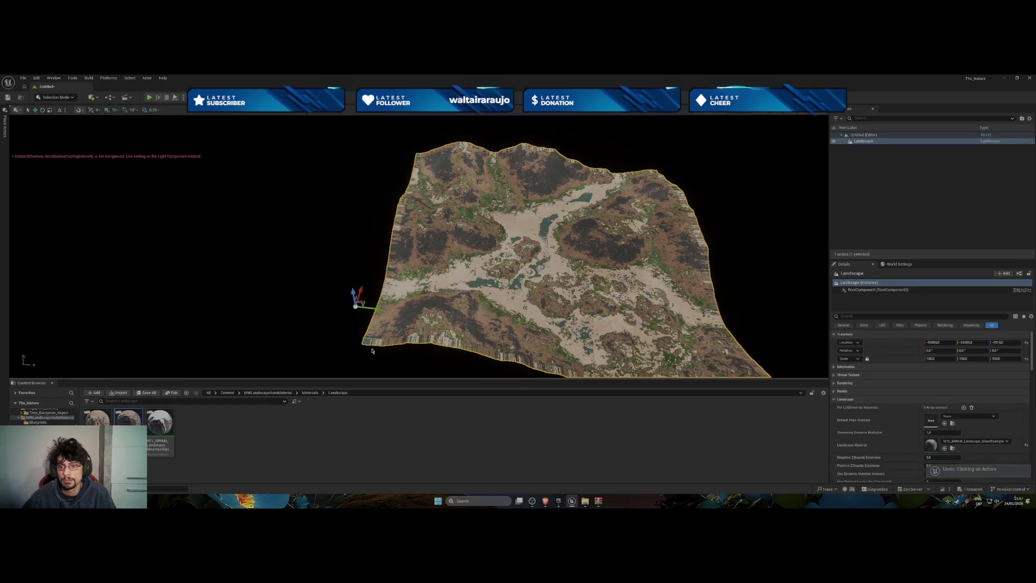
{"action": "key", "text": "ctrl+z"}
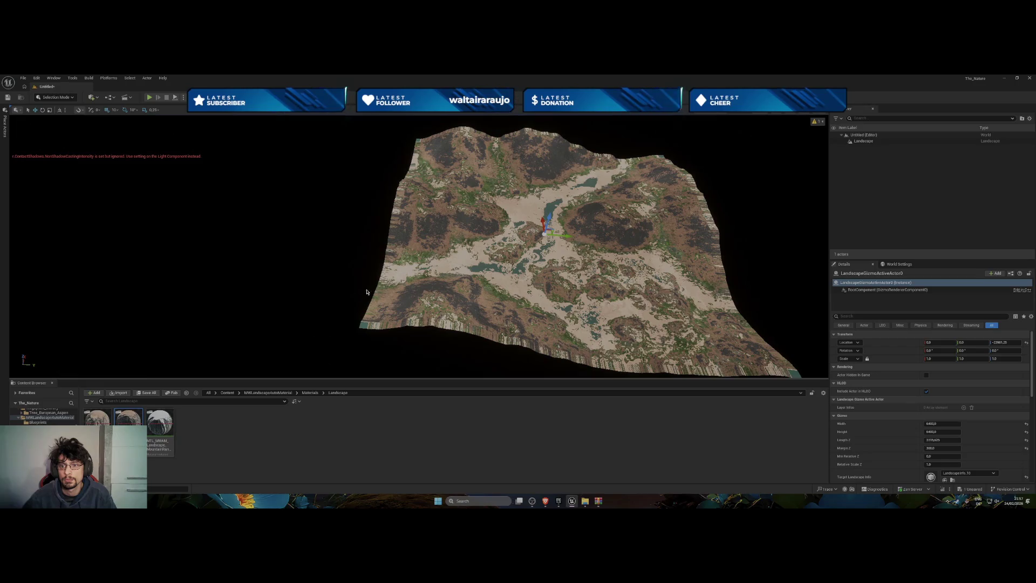
Attempt dragging the MountainRange material, then reselect Landscape in the Outliner to show its settings
{"action": "mouse_move", "coordinate": [160, 422]}
{"action": "left_mouse_down"}
{"action": "mouse_move", "coordinate": [423, 276]}
{"action": "mouse_move", "coordinate": [920, 371]}
{"action": "mouse_move", "coordinate": [809, 408]}
{"action": "mouse_move", "coordinate": [156, 432]}
{"action": "left_mouse_up"}
{"action": "scroll", "coordinate": [933, 412], "scroll_direction": "down", "scroll_amount": 3}
{"action": "scroll", "coordinate": [927, 416], "scroll_direction": "down", "scroll_amount": 6}
{"action": "scroll", "coordinate": [912, 422], "scroll_direction": "up", "scroll_amount": 10}
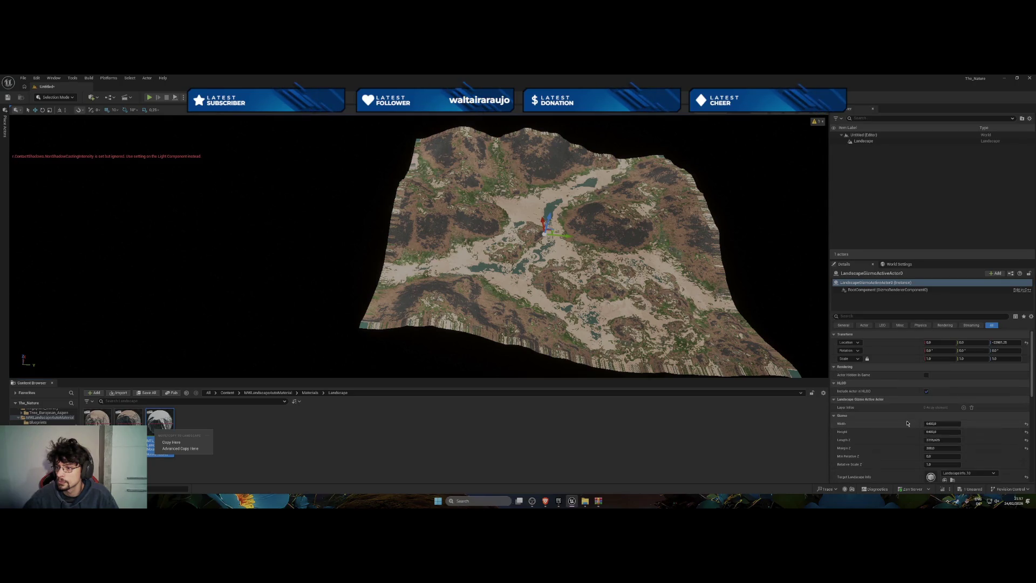
{"action": "left_click", "coordinate": [863, 140]}
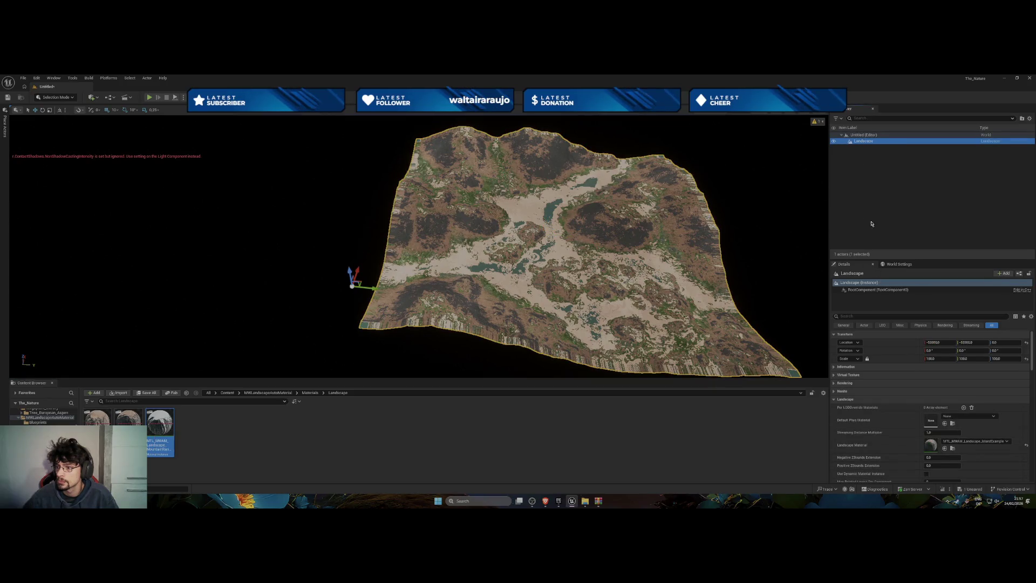
Apply the MountainRange material to the Landscape Material slot and adjust the landscape's height
{"action": "left_click_drag", "start_coordinate": [151, 429], "coordinate": [939, 443]}
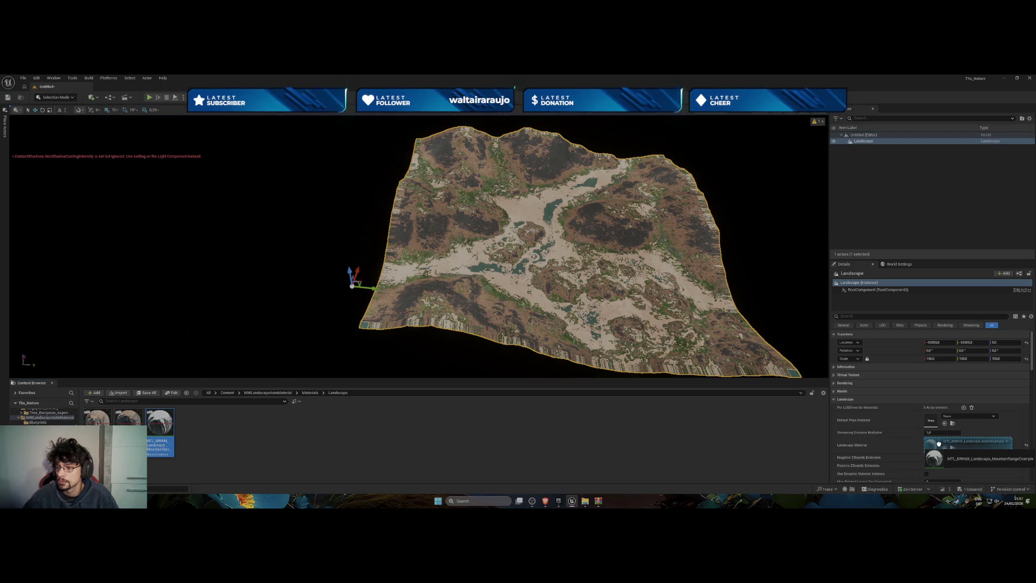
{"action": "left_click_drag", "start_coordinate": [938, 443], "coordinate": [938, 444]}
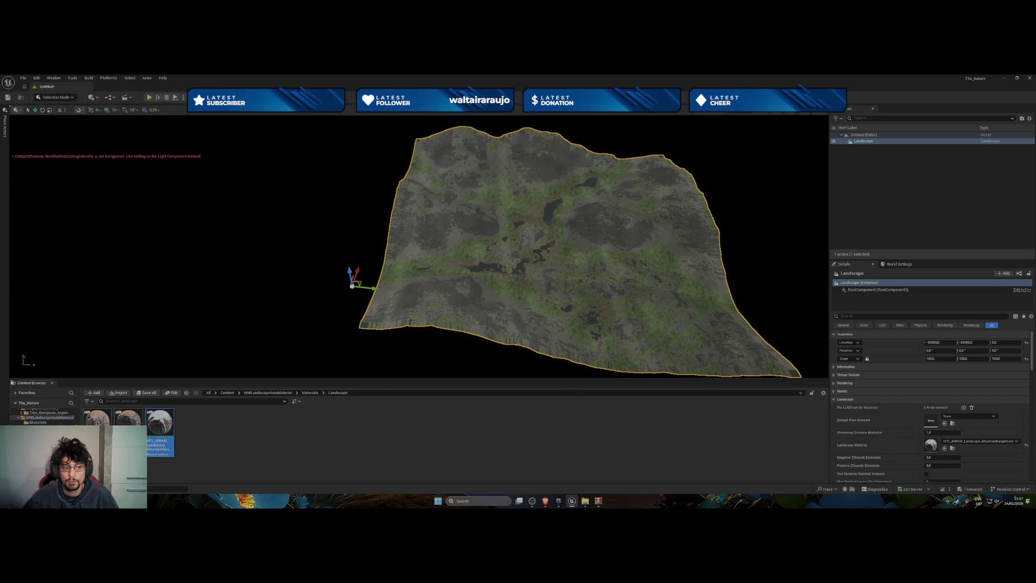
{"action": "mouse_move", "coordinate": [503, 323]}
{"action": "left_mouse_down"}
{"action": "mouse_move", "coordinate": [485, 302]}
{"action": "mouse_move", "coordinate": [482, 270]}
{"action": "left_mouse_up"}
{"action": "mouse_move", "coordinate": [202, 233]}
{"action": "left_mouse_down"}
{"action": "mouse_move", "coordinate": [210, 238]}
{"action": "mouse_move", "coordinate": [203, 233]}
{"action": "left_mouse_up"}
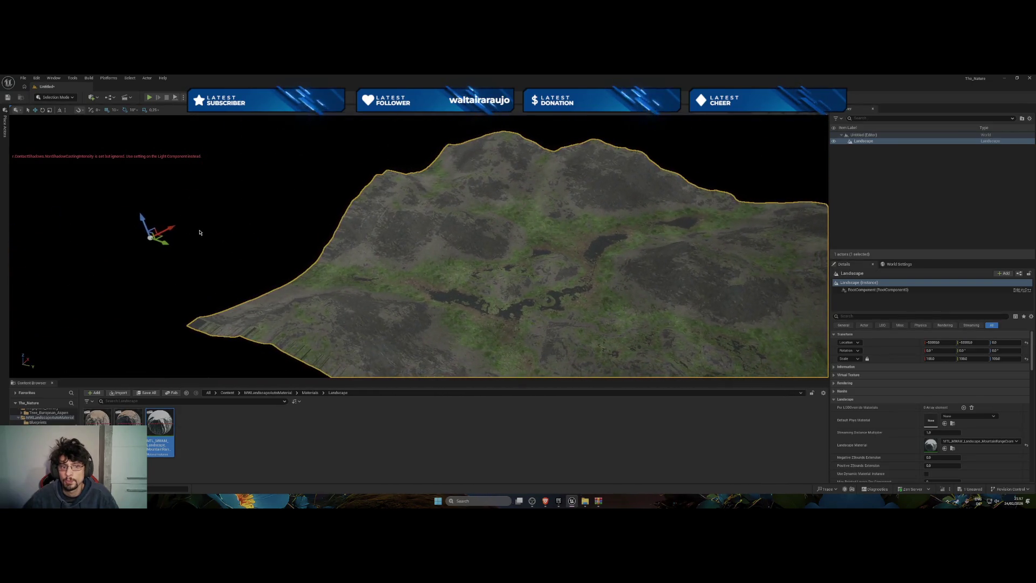
{"action": "mouse_move", "coordinate": [139, 216]}
{"action": "left_mouse_down"}
{"action": "mouse_move", "coordinate": [151, 247]}
{"action": "mouse_move", "coordinate": [198, 281]}
{"action": "left_mouse_up"}
{"action": "mouse_move", "coordinate": [265, 261]}
{"action": "left_mouse_down"}
{"action": "mouse_move", "coordinate": [247, 180]}
{"action": "mouse_move", "coordinate": [256, 169]}
{"action": "left_mouse_up"}
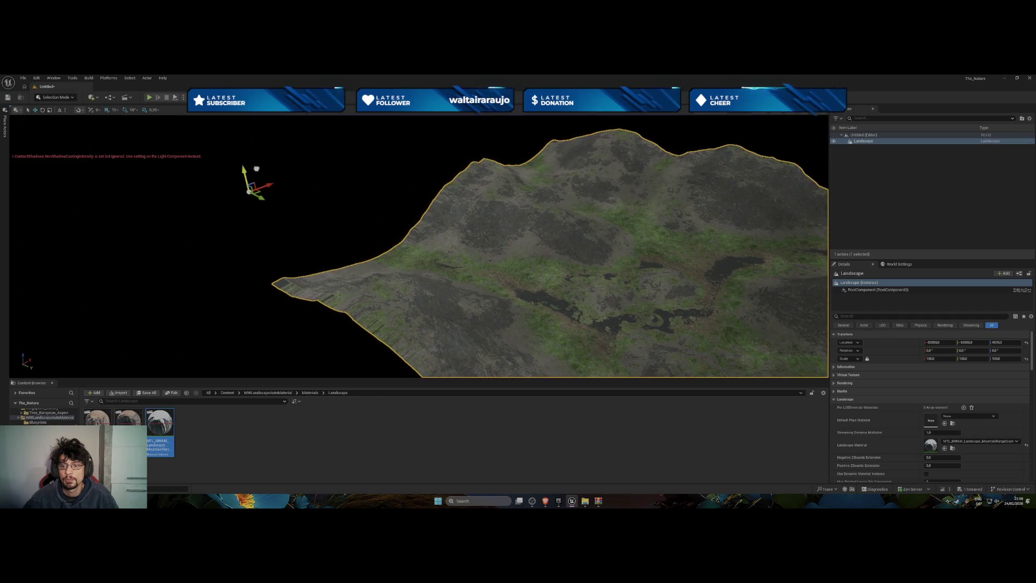
Fly the camera over the snow-capped MountainRange terrain and pull back to see it whole
{"action": "left_click_drag", "start_coordinate": [308, 215], "coordinate": [304, 226]}
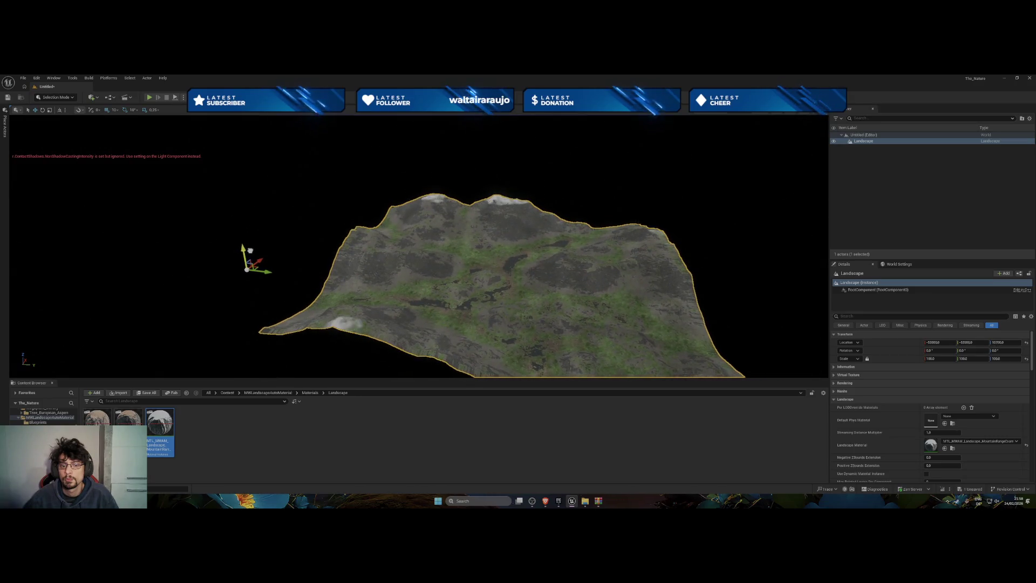
{"action": "scroll", "coordinate": [418, 246], "scroll_direction": "up", "scroll_amount": 10}
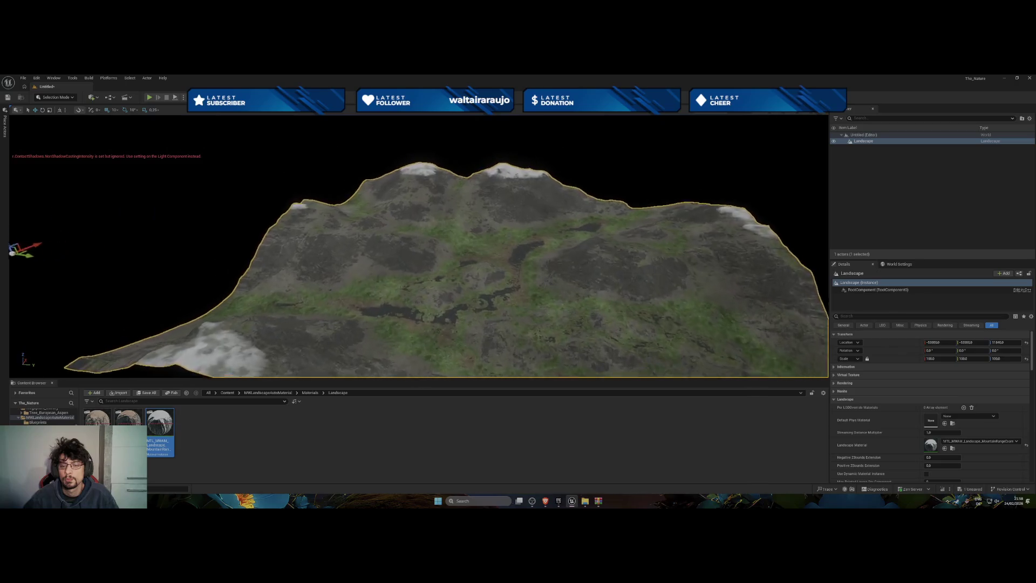
{"action": "scroll", "coordinate": [418, 246], "scroll_direction": "up", "scroll_amount": 10}
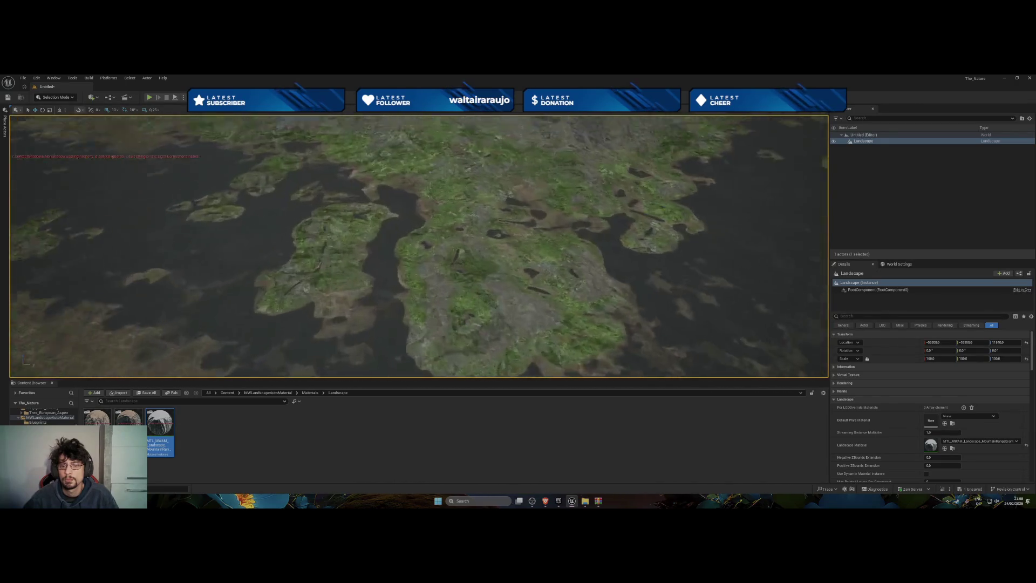
{"action": "scroll", "coordinate": [419, 246], "scroll_direction": "down", "scroll_amount": 10}
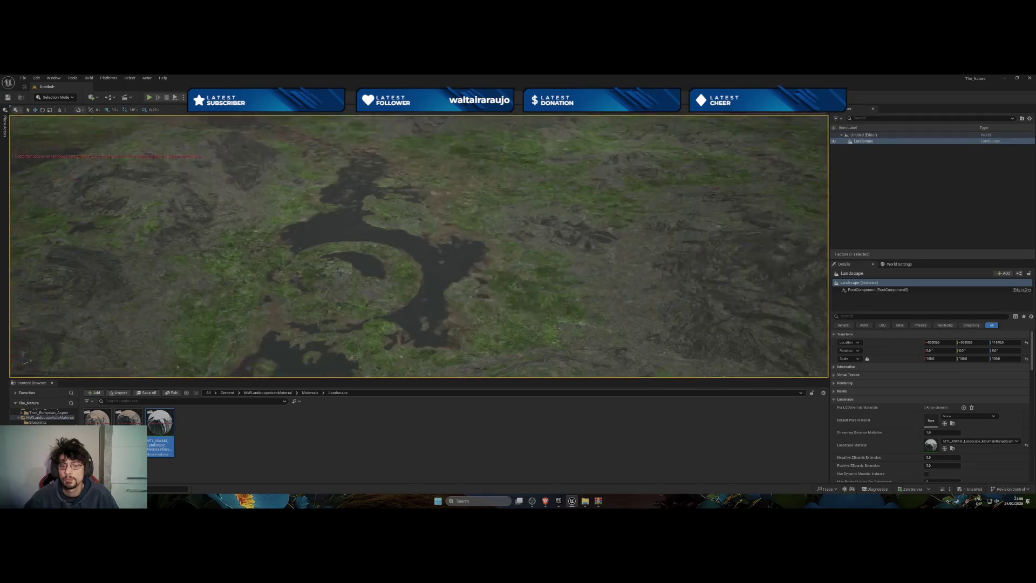
{"action": "scroll", "coordinate": [419, 246], "scroll_direction": "up", "scroll_amount": 5}
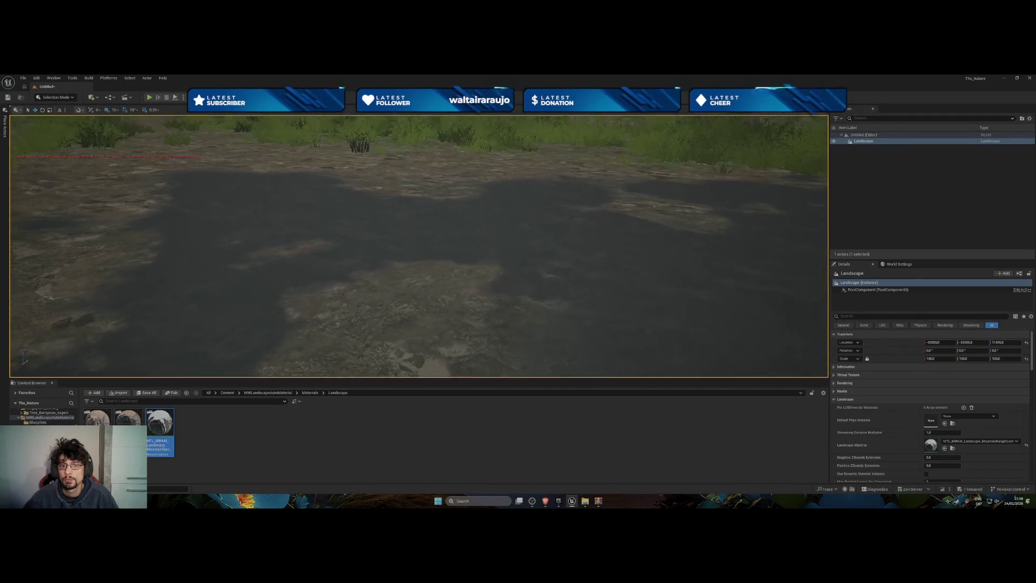
{"action": "scroll", "coordinate": [419, 246], "scroll_direction": "down", "scroll_amount": 3}
{"action": "scroll", "coordinate": [419, 246], "scroll_direction": "down", "scroll_amount": 5}
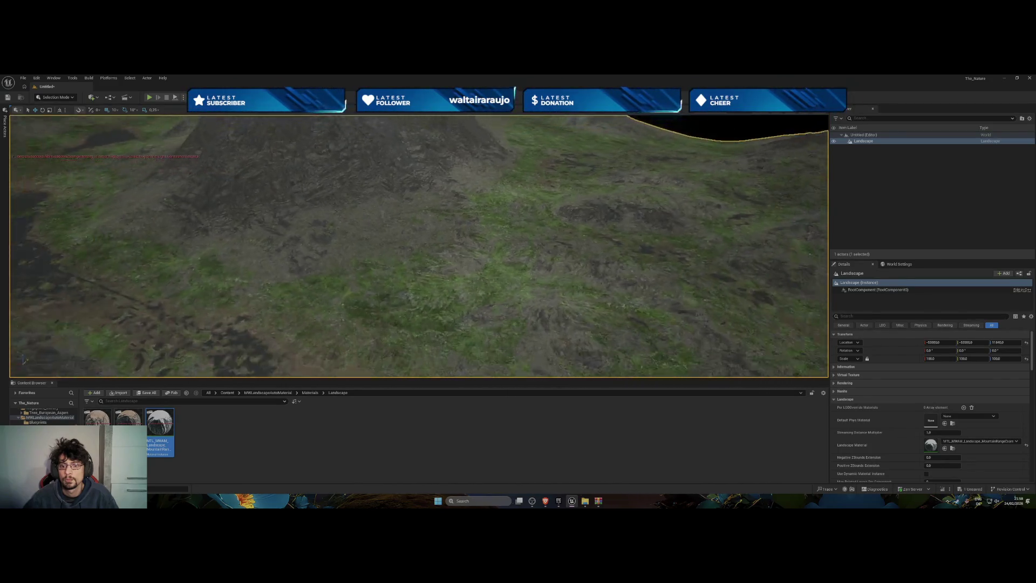
{"action": "scroll", "coordinate": [419, 246], "scroll_direction": "down", "scroll_amount": 3}
{"action": "left_click_drag", "start_coordinate": [418, 246], "coordinate": [346, 246]}
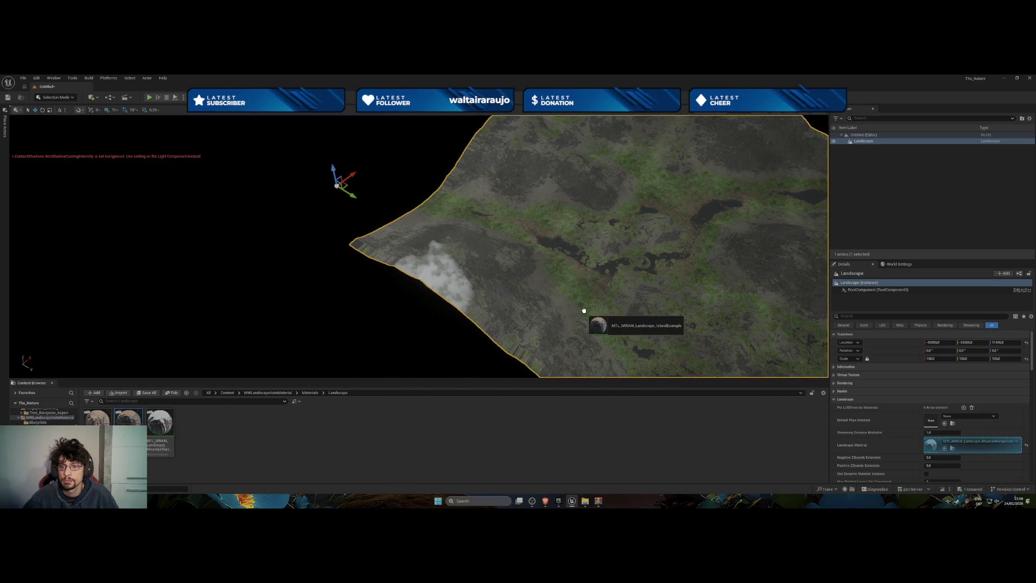
Turn the view to face the landscape before reapplying the IslandExample material
{"action": "left_click_drag", "start_coordinate": [464, 313], "coordinate": [518, 315]}
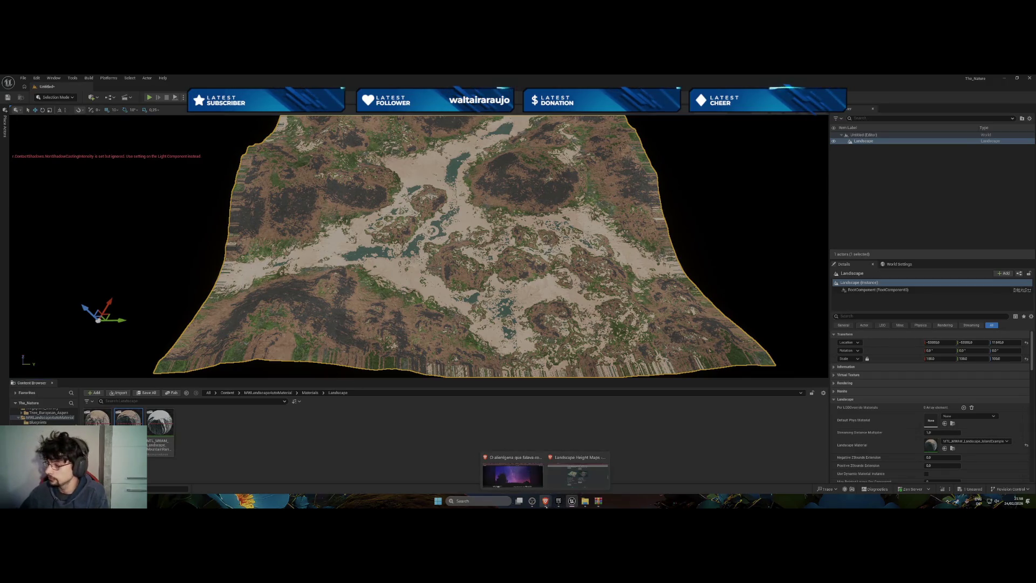
{"action": "mouse_move", "coordinate": [557, 474]}
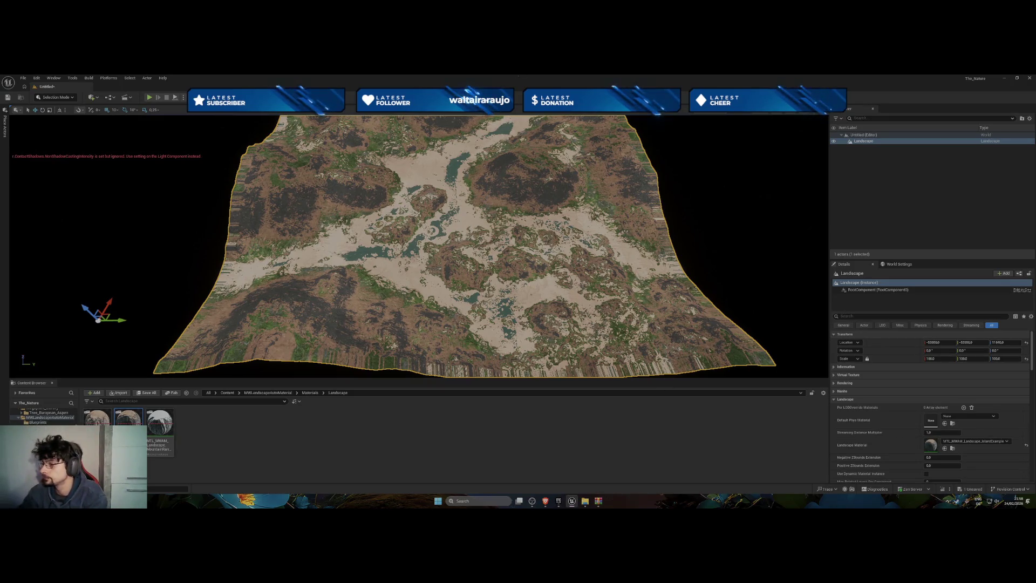
Bring OBS Studio to the front and switch the broadcast to the Ending 01 scene
{"action": "left_click", "coordinate": [529, 506]}
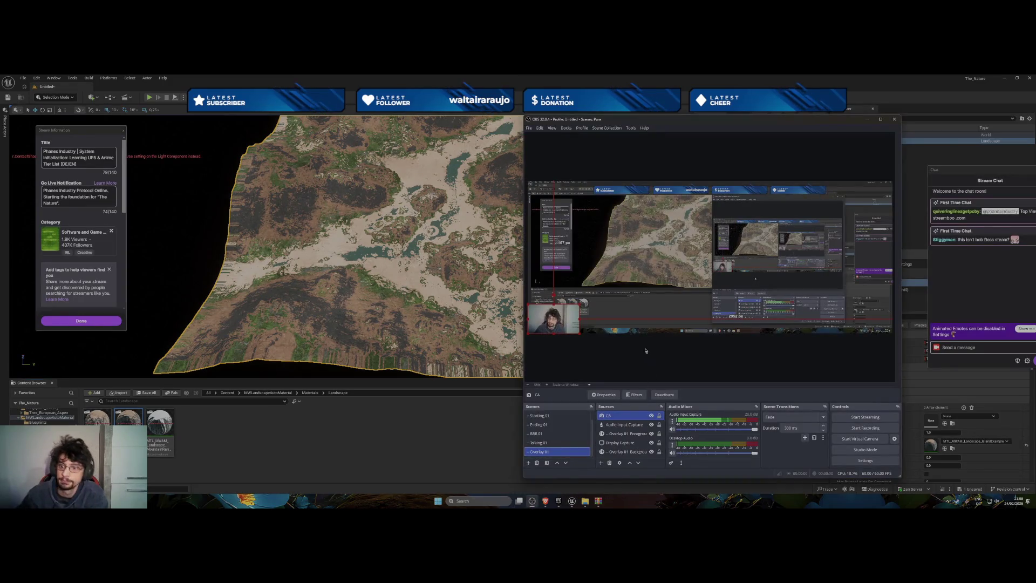
{"action": "left_click", "coordinate": [542, 425]}
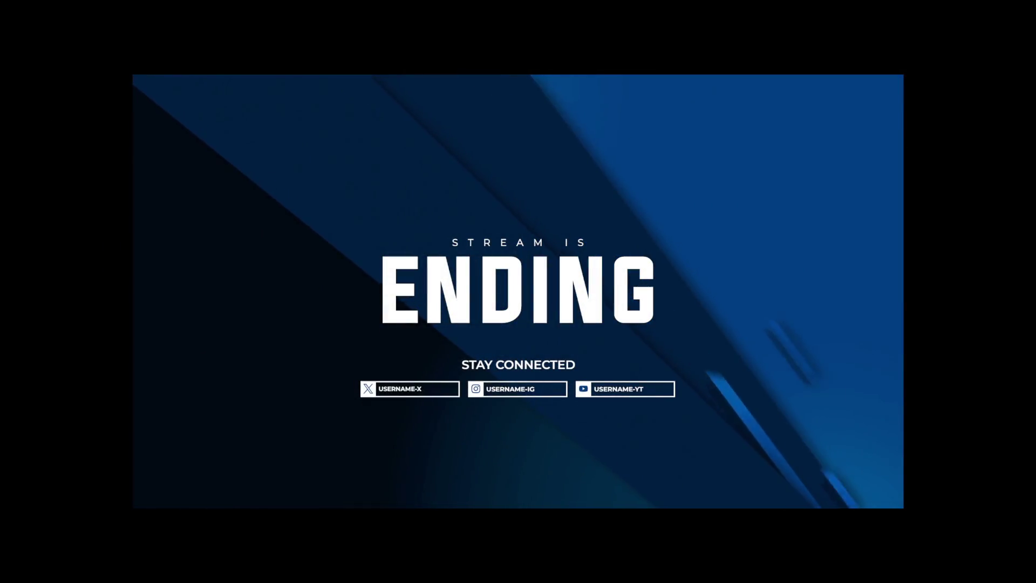